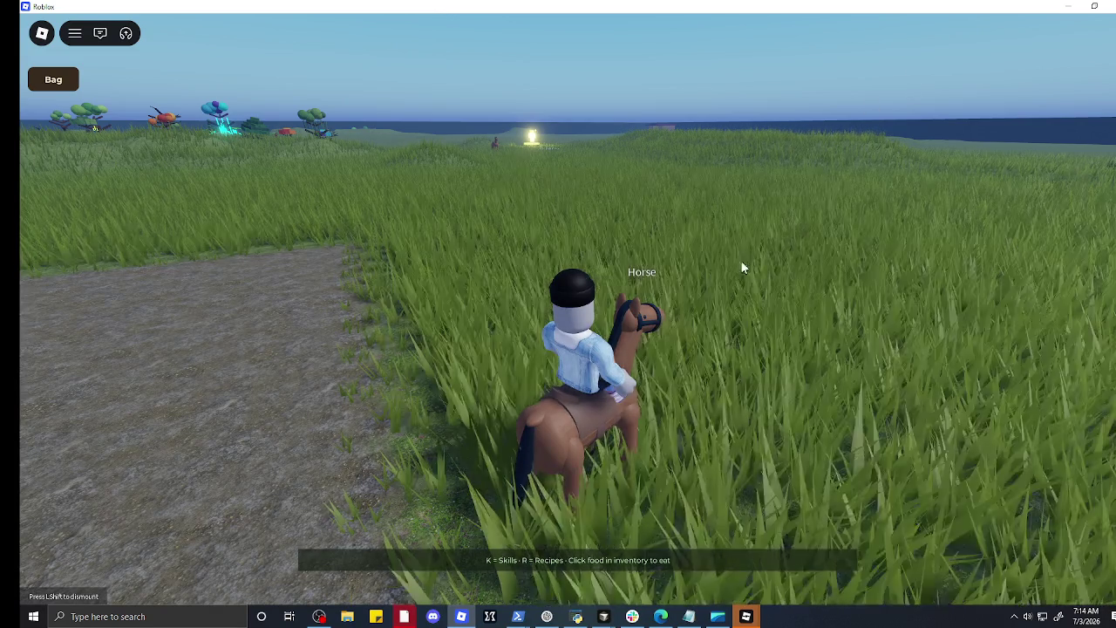
Step: Turn the horse around, ride across the grass field, and swing the view toward the Dream Bank
key(a)
key(a)
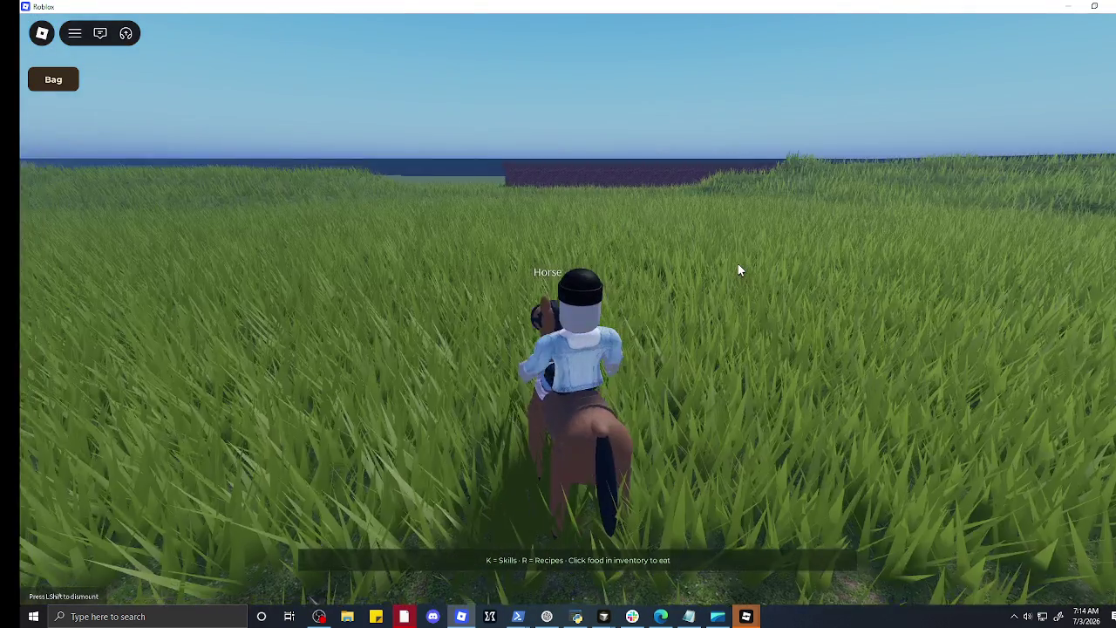
key(a)
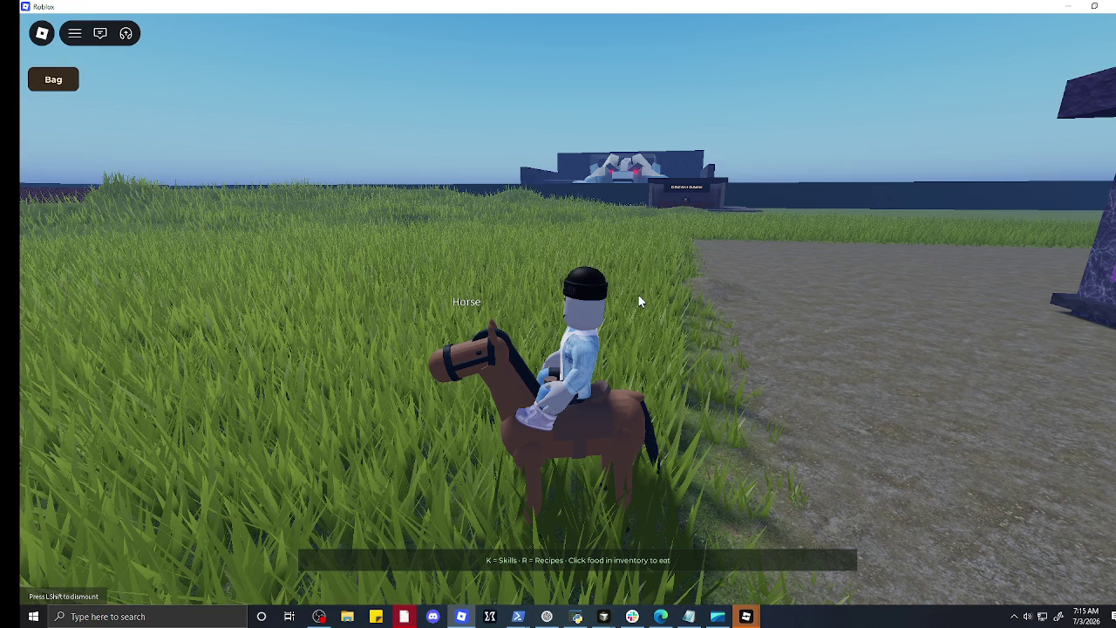
key(w)
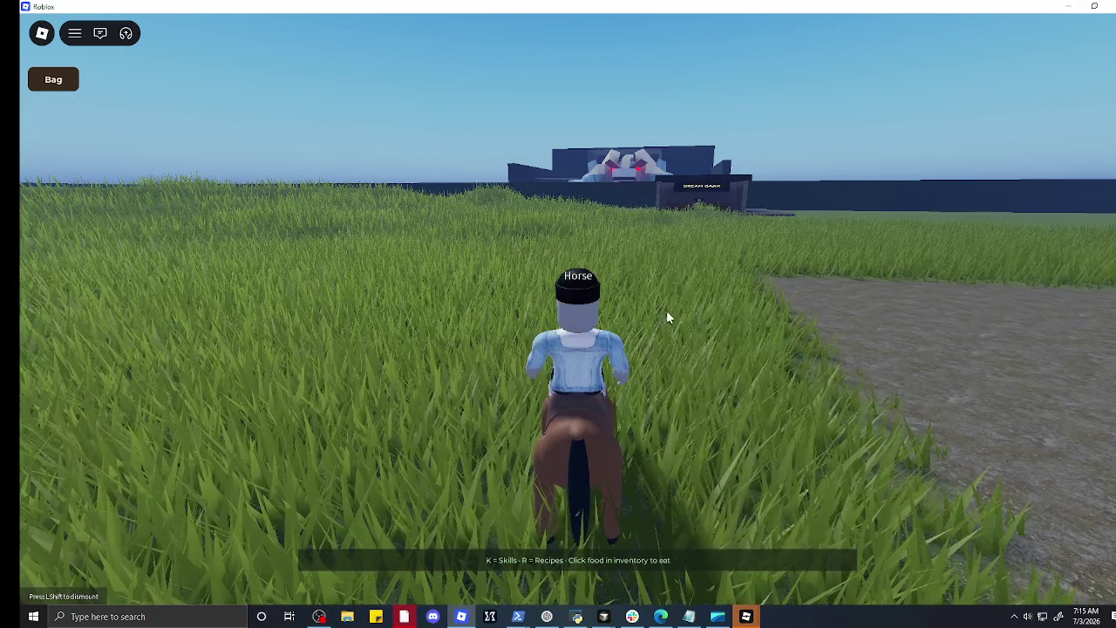
drag(658, 327, 657, 326)
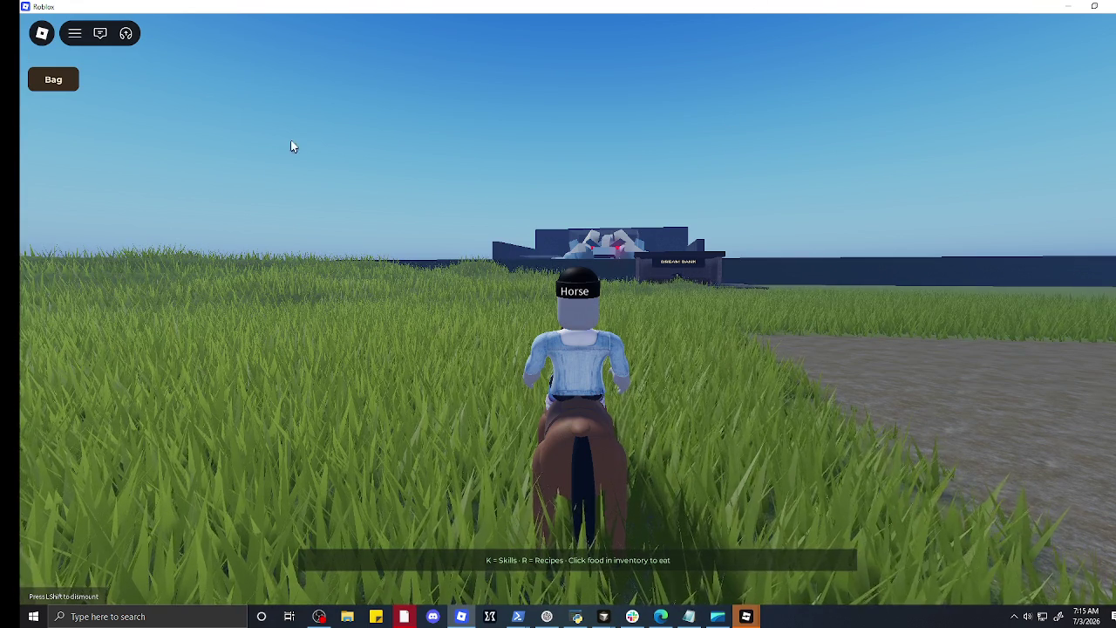
Step: Send the !raid command in chat to join the Dreamwyrm raid
click(75, 33)
click(100, 33)
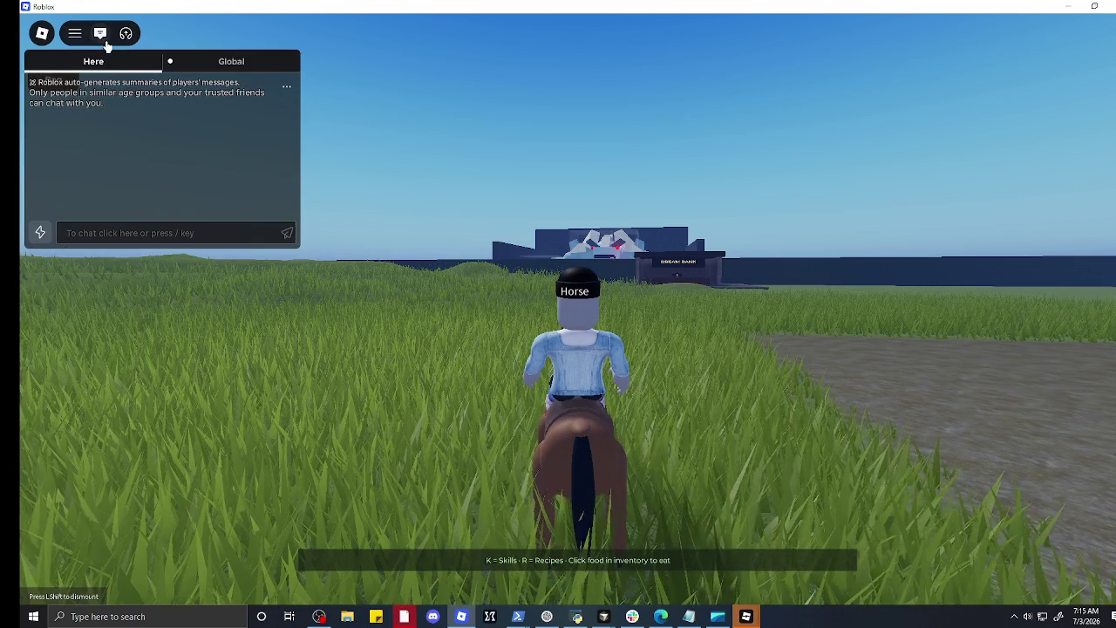
click(197, 231)
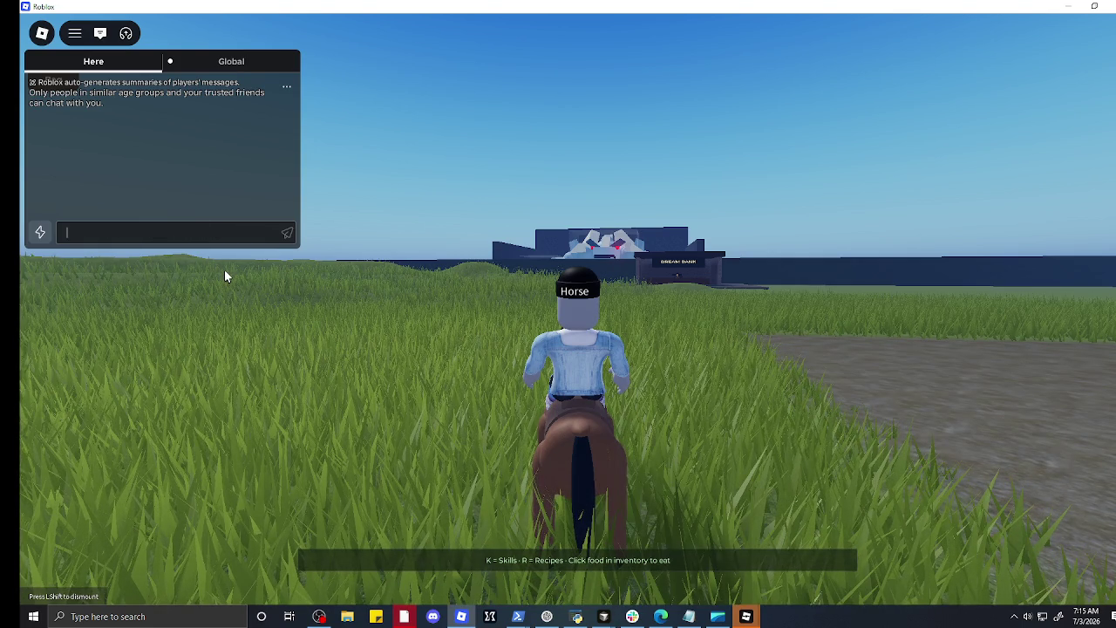
text(!raid)
key(Return)
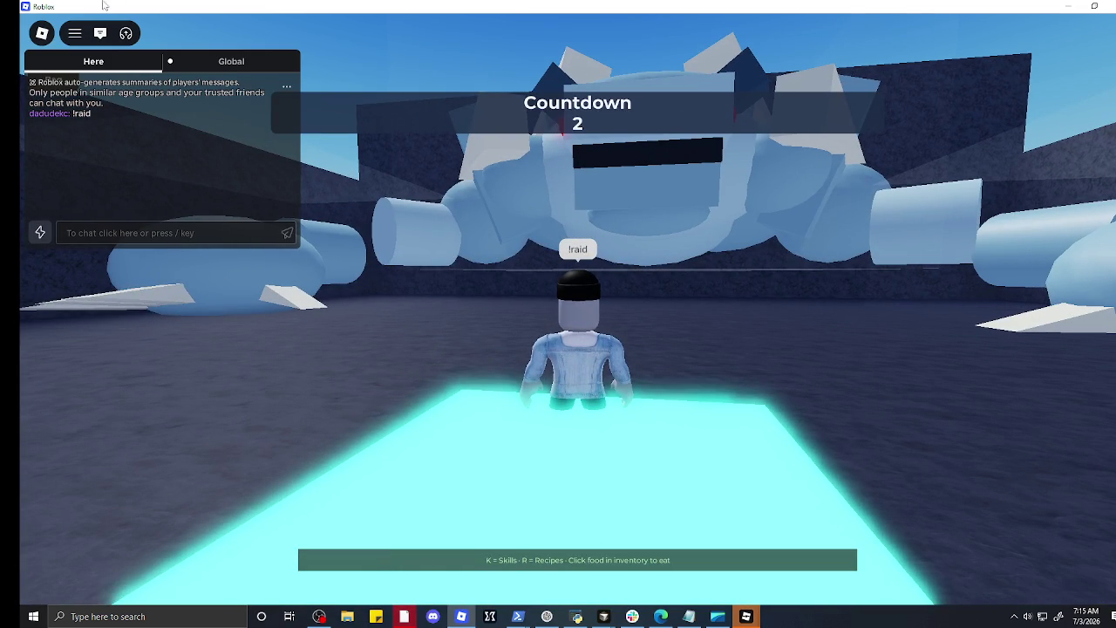
click(100, 34)
Step: Run off the raid platform and jump onto the Dreamwyrm's body
key(w)
key(w)
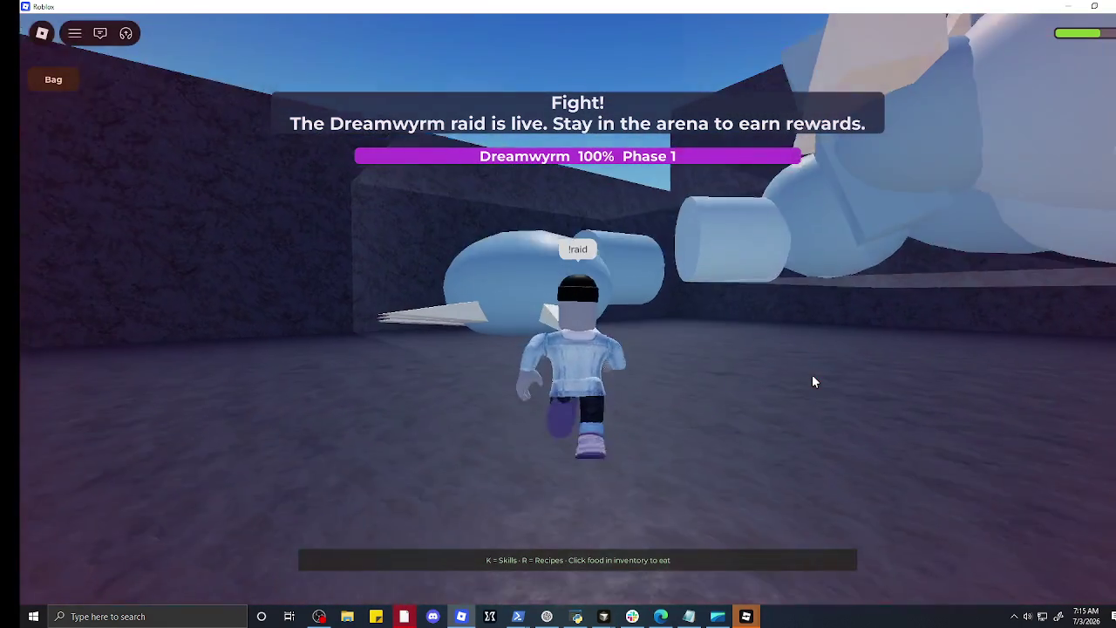
key(w)
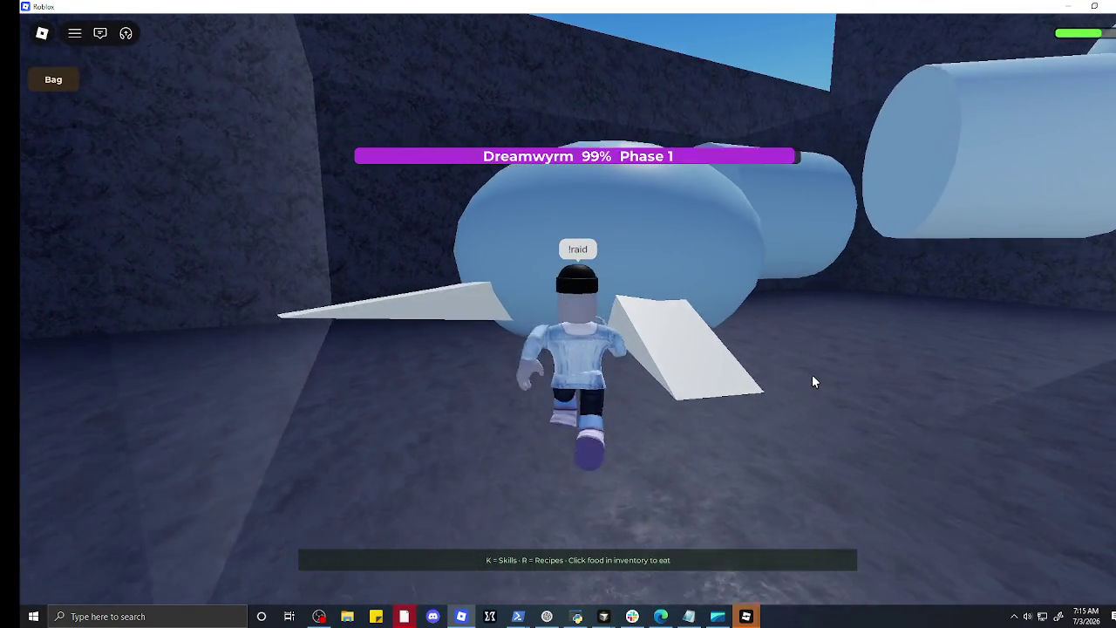
key(space)
key(w)
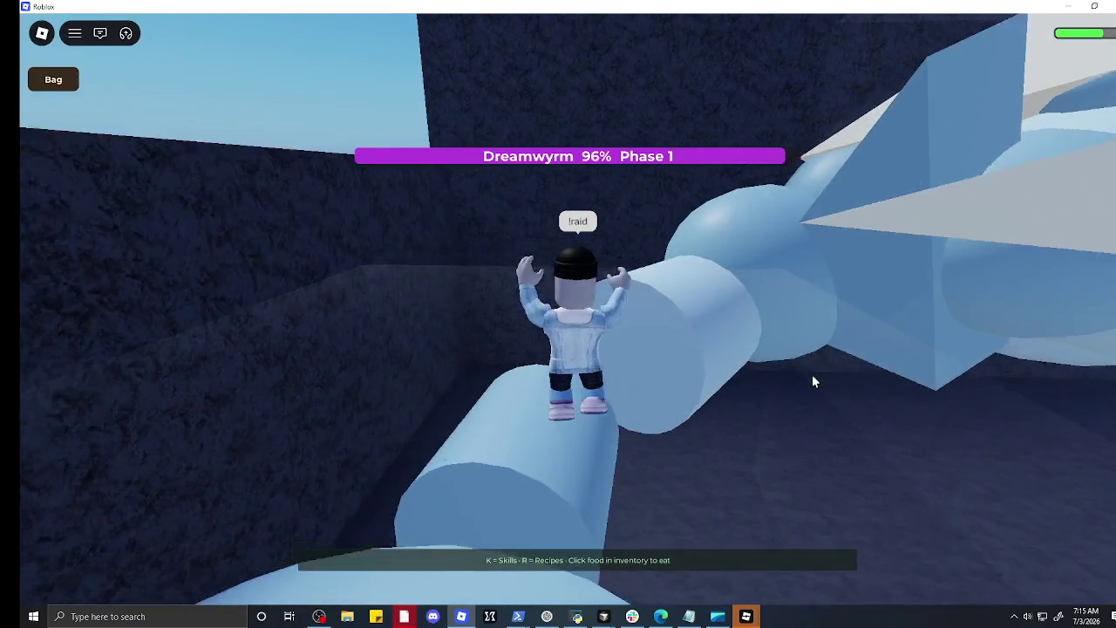
key(w)
key(space)
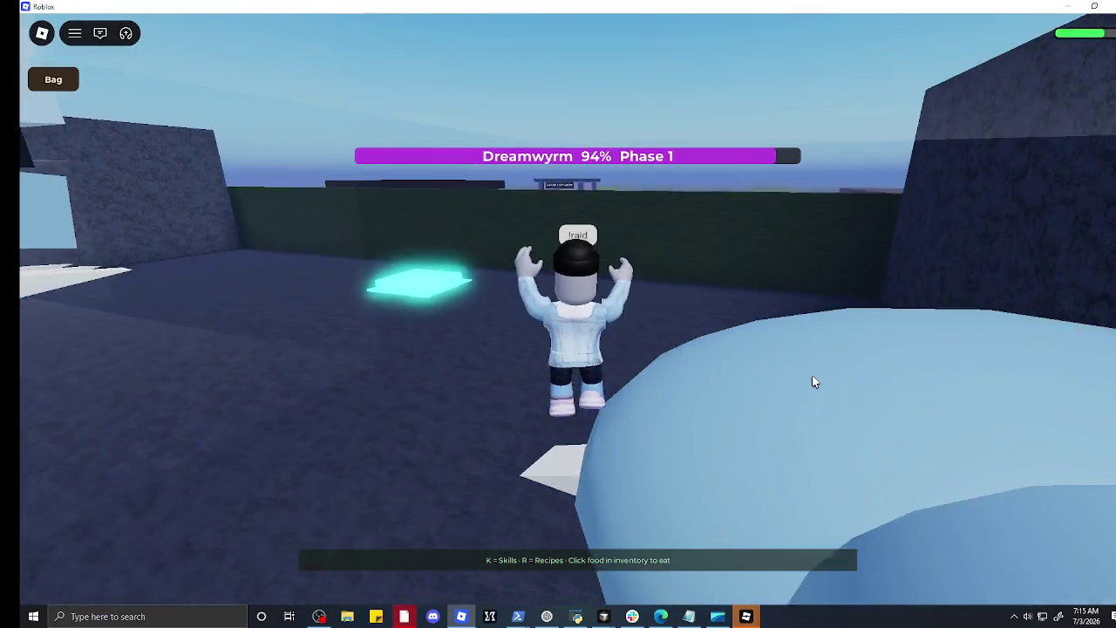
Step: Climb and run across the Dreamwyrm's back while its health drops to 72%
key(w)
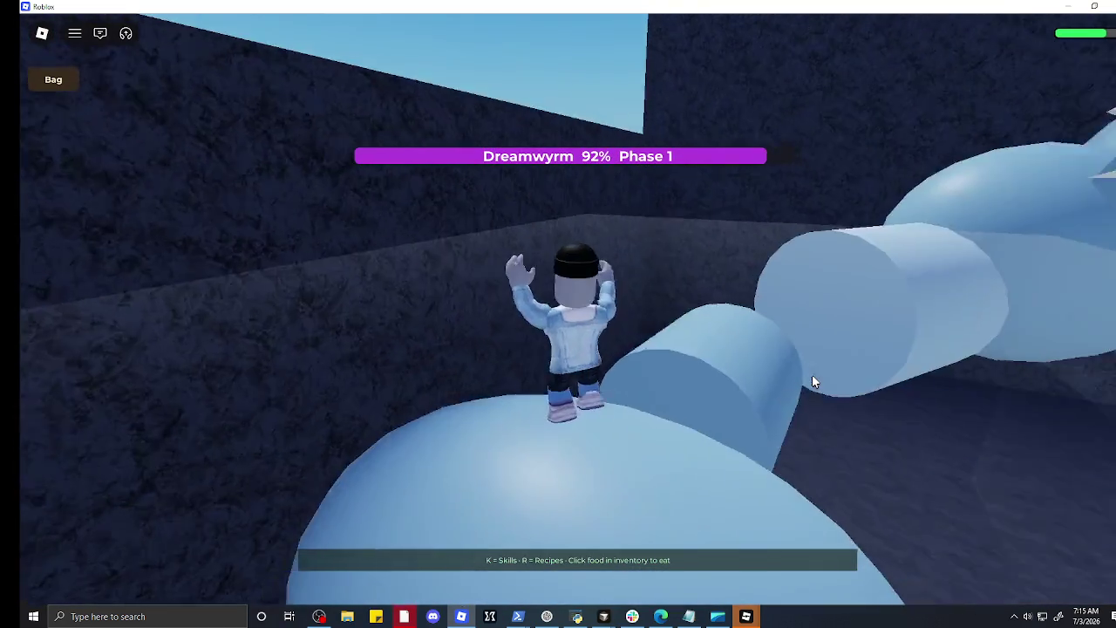
key(w)
key(space)
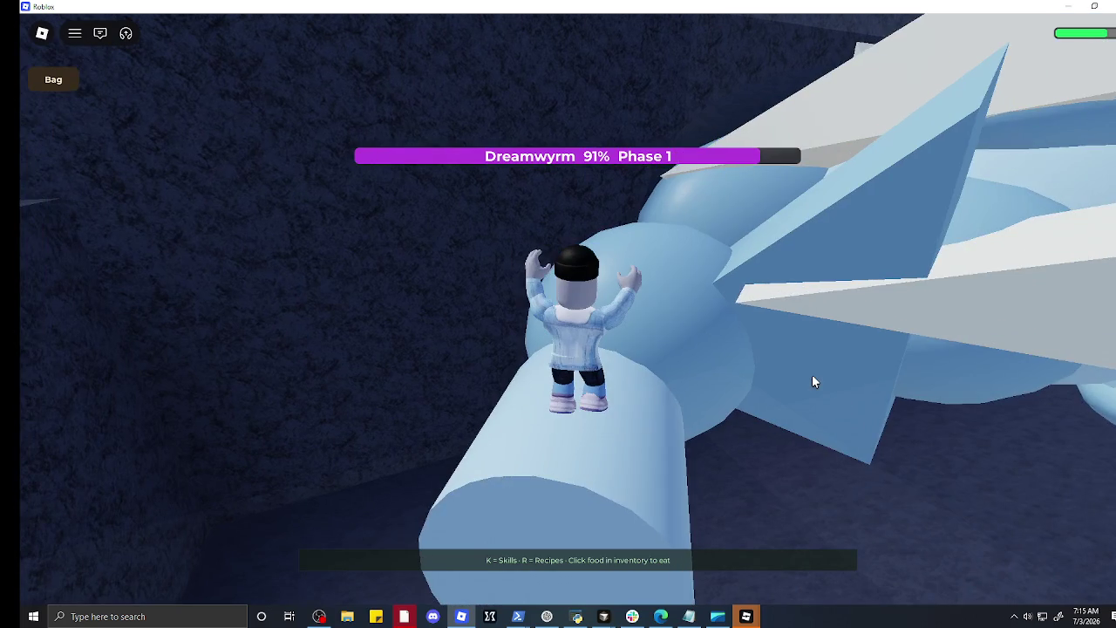
key(w)
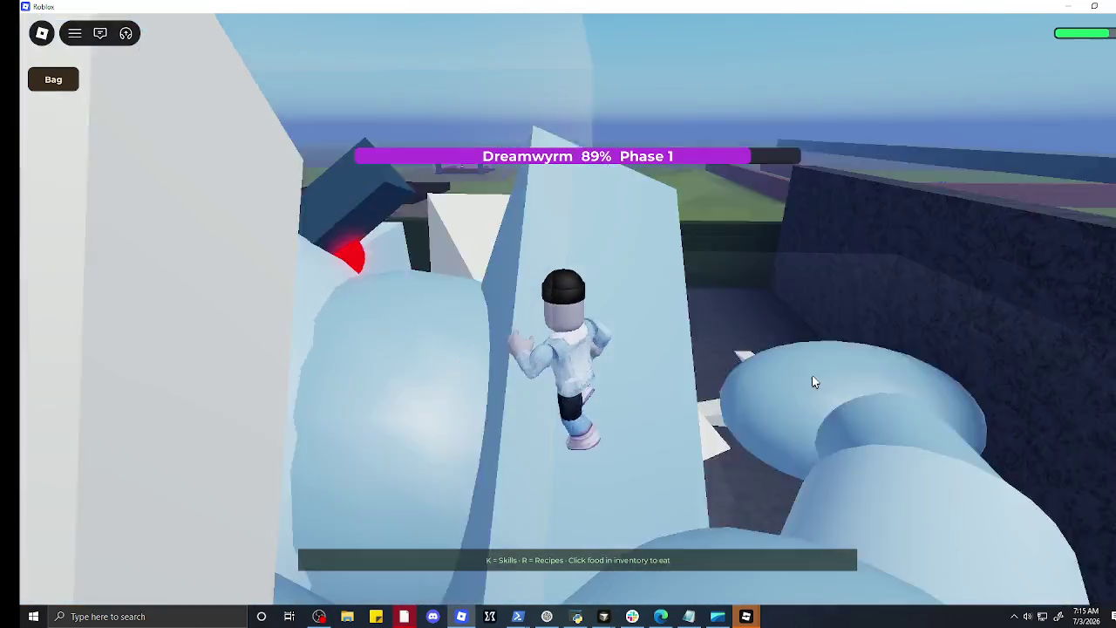
key(w)
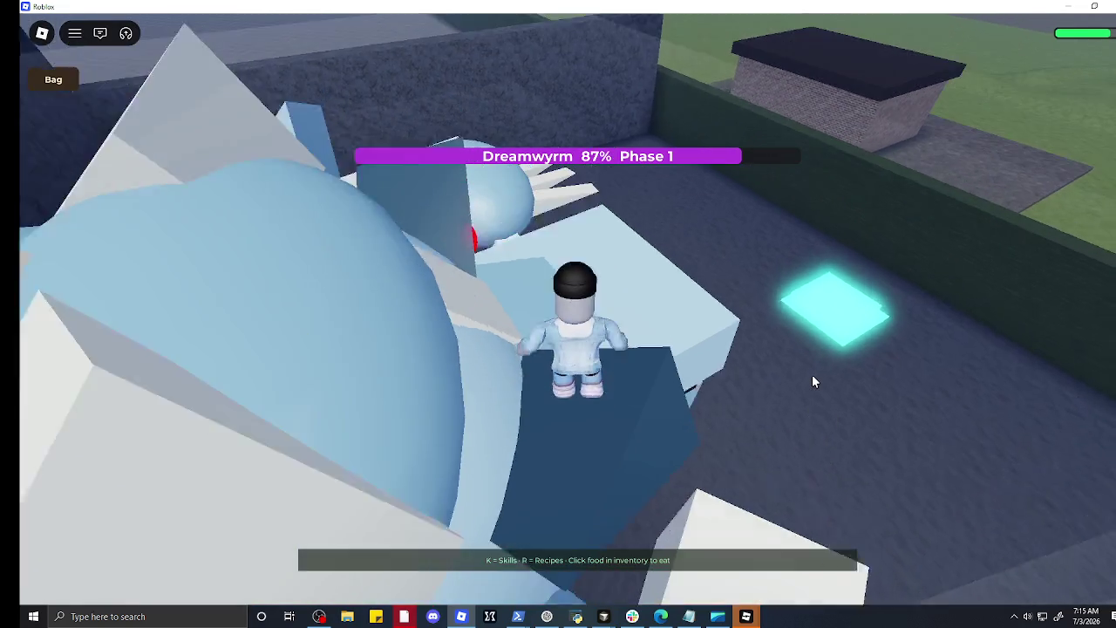
key(w)
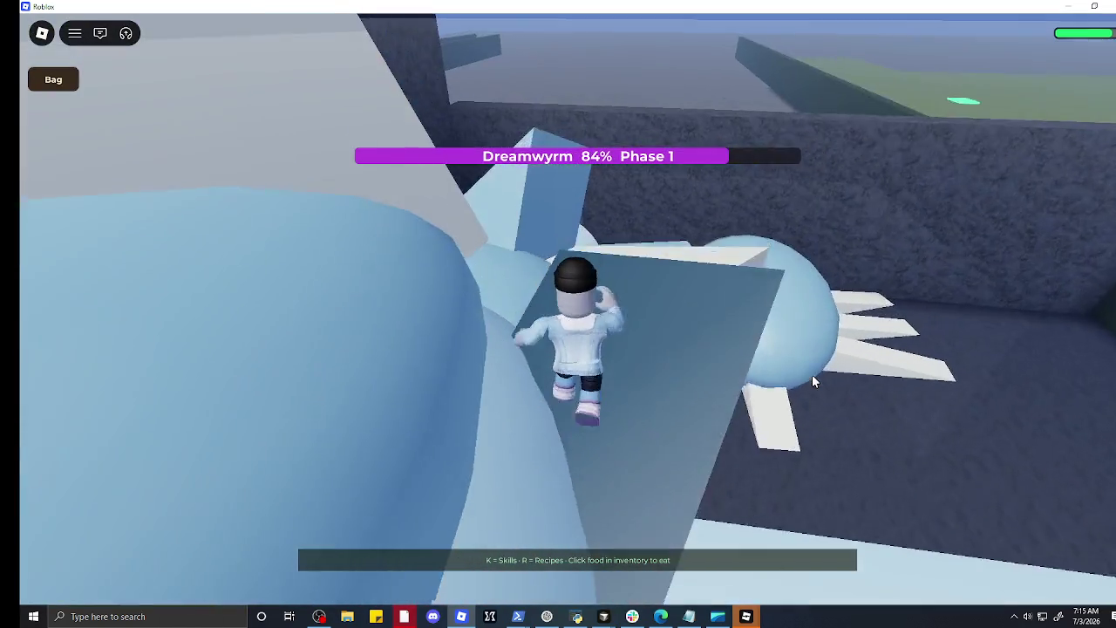
key(w)
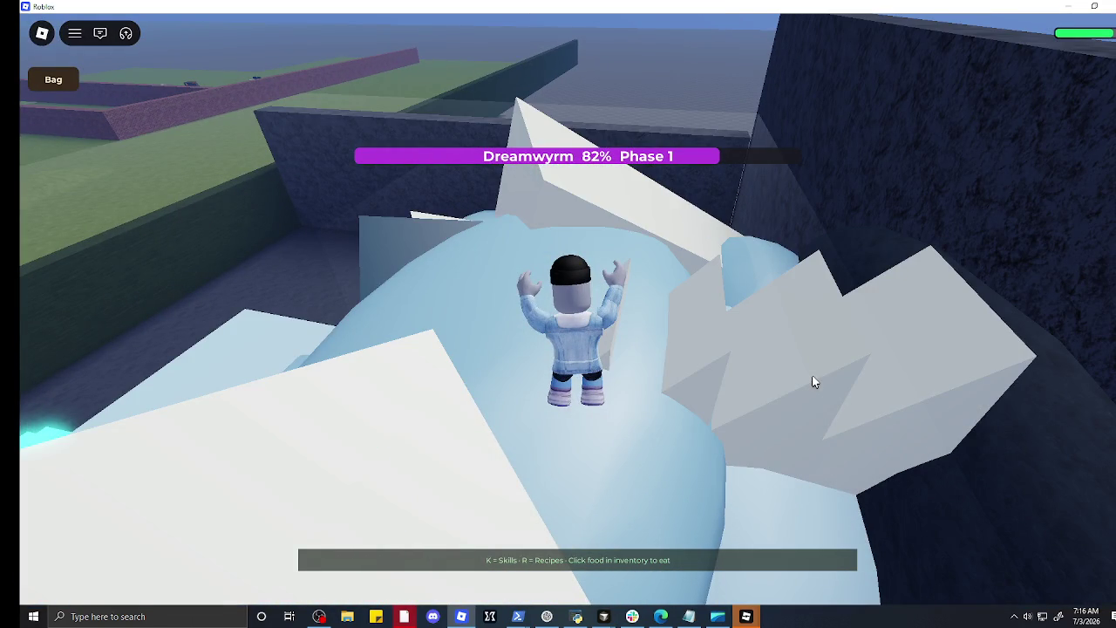
key(w)
key(w)
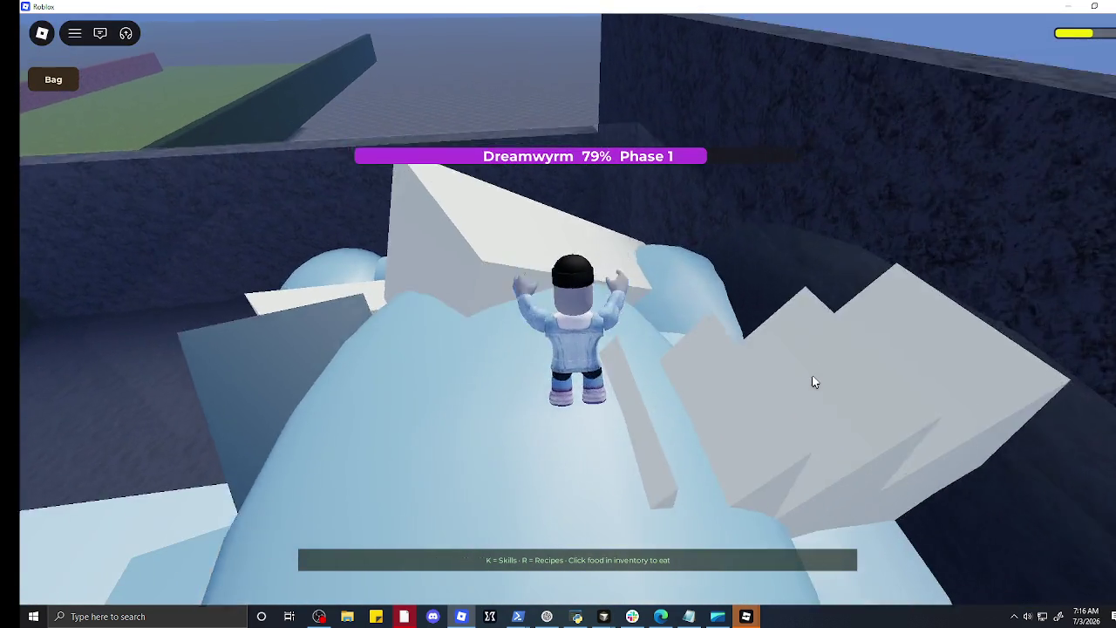
key(w)
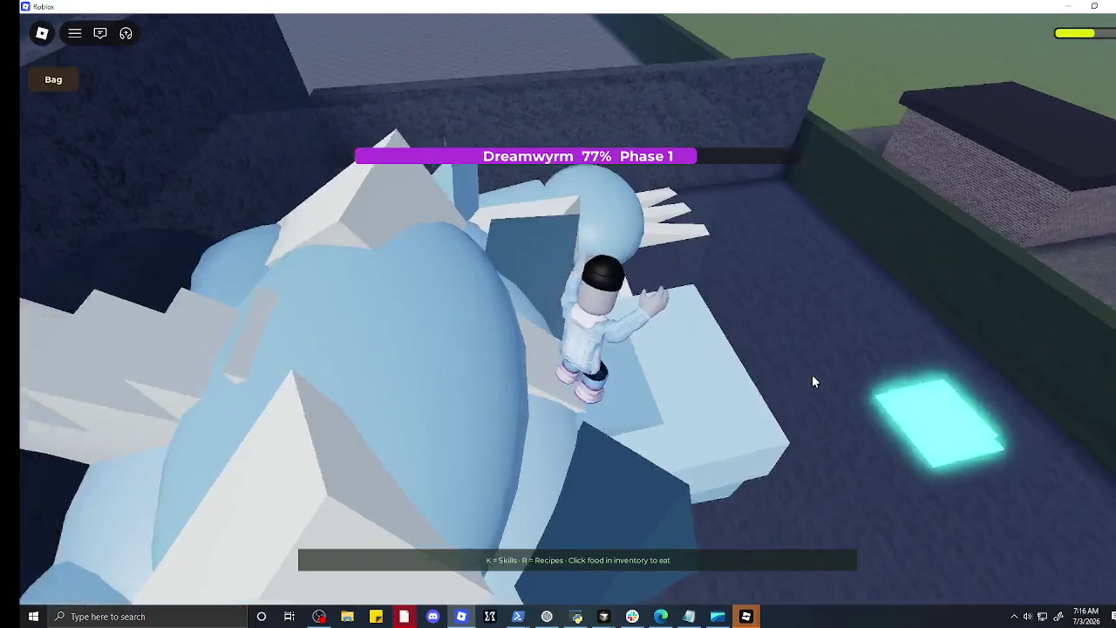
key(w)
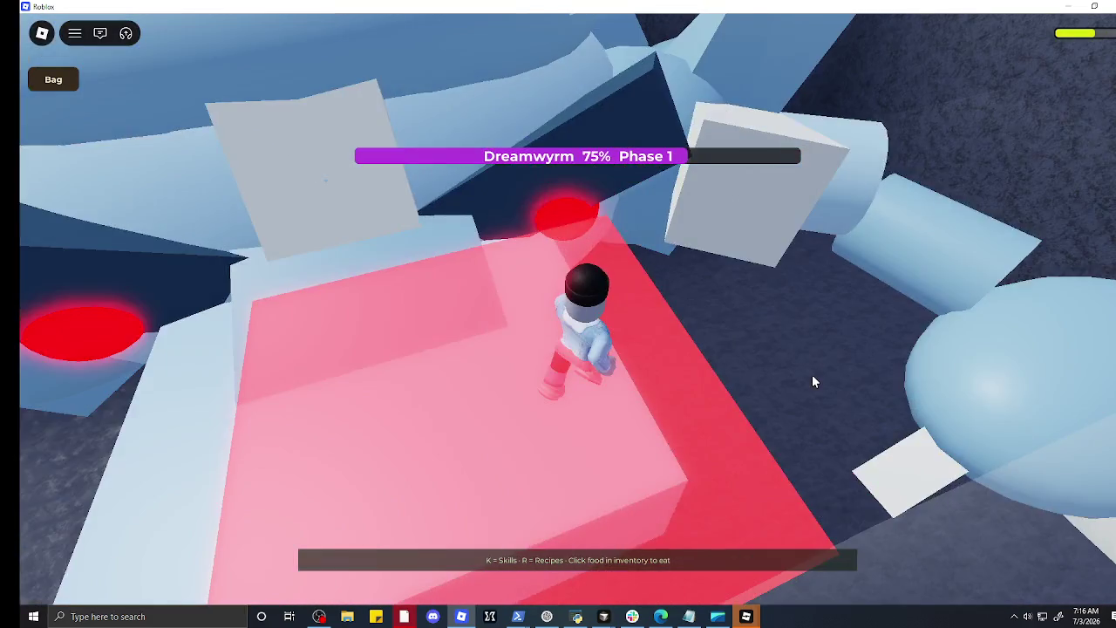
key(w)
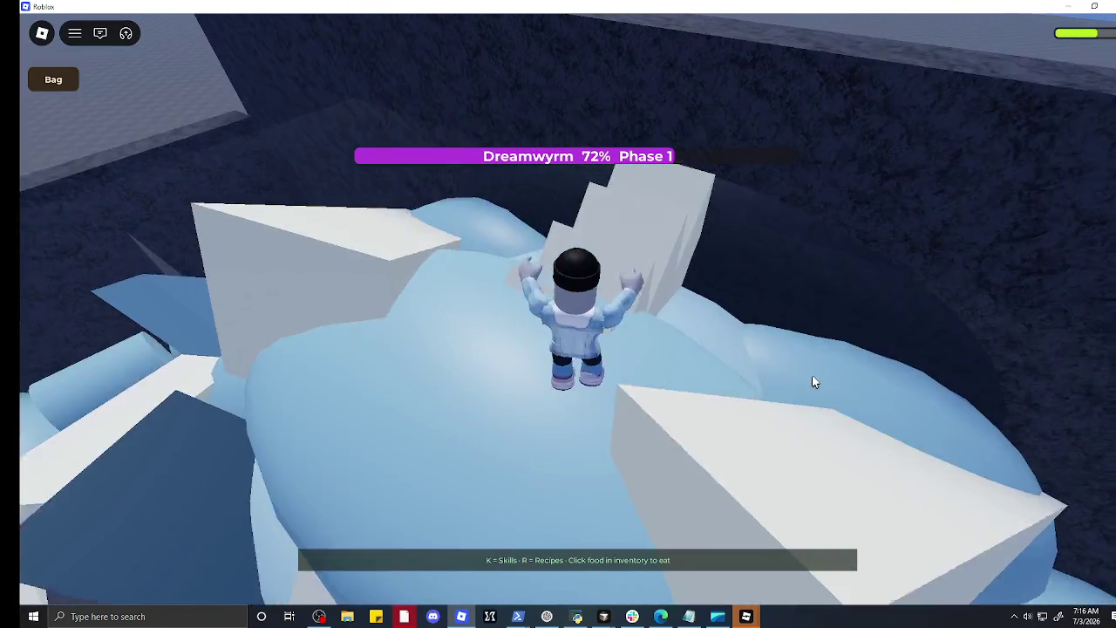
key(w)
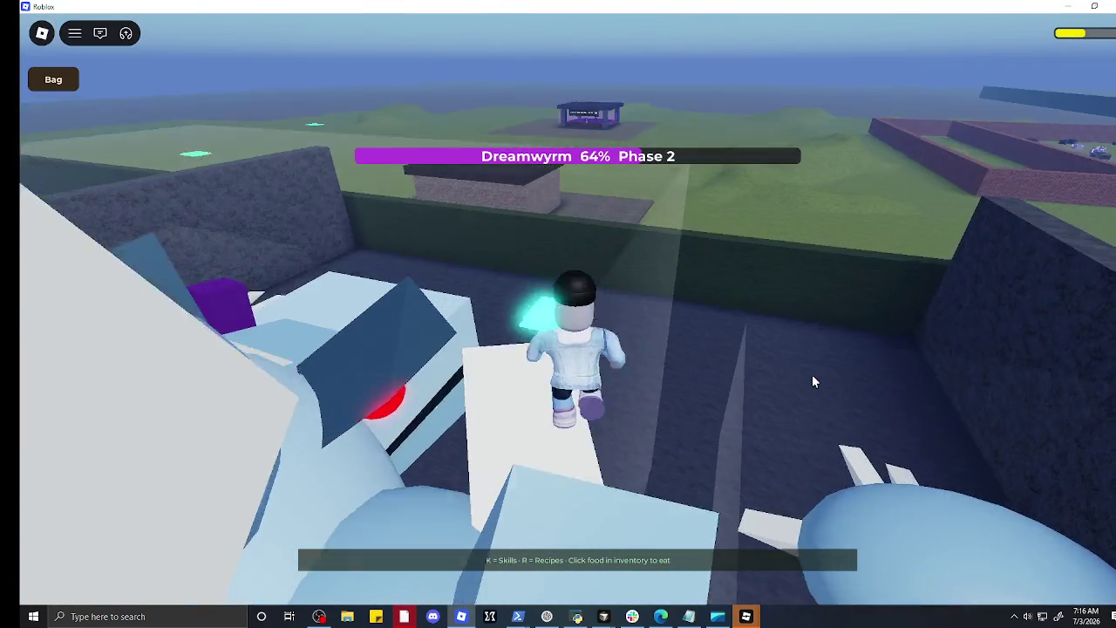
Step: Jump back onto the Dreamwyrm and attack until its health falls to 33% in Phase 3
key(w)
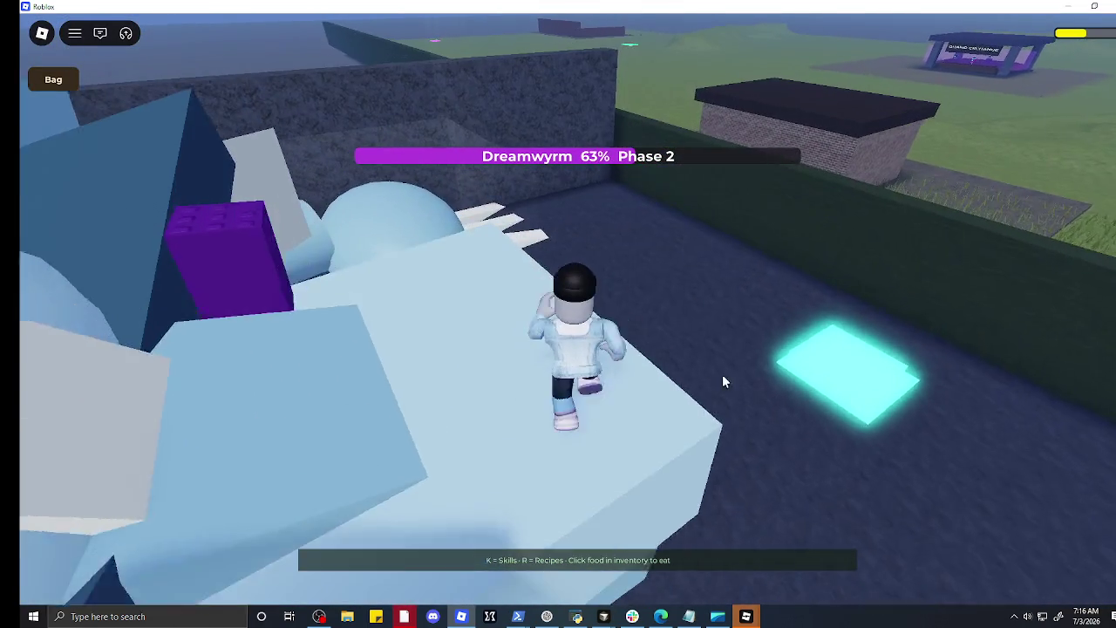
key(w)
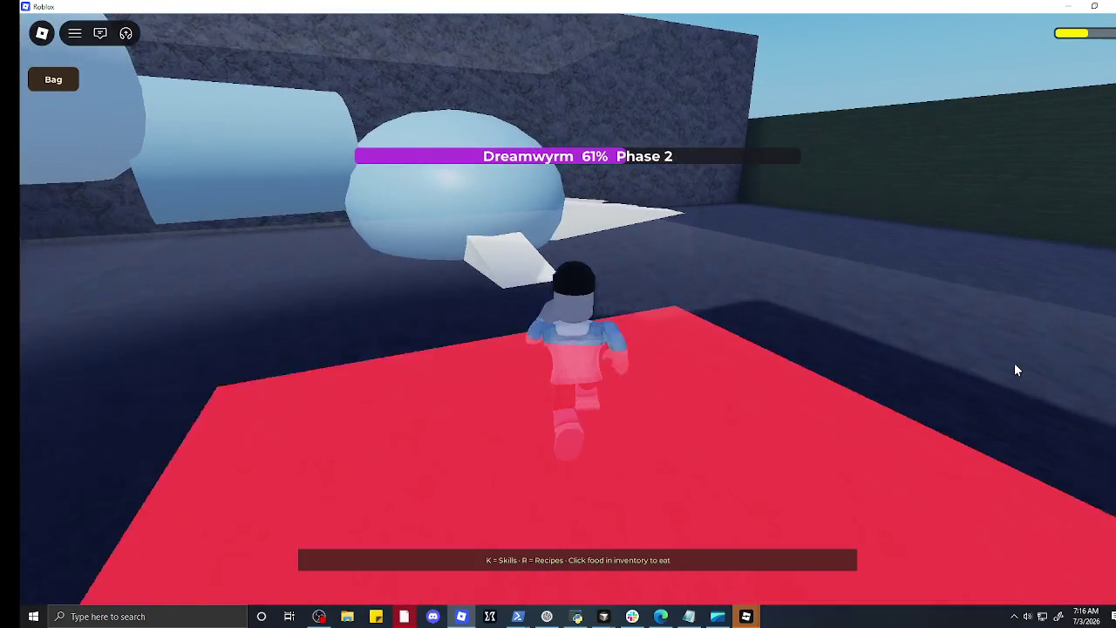
key(w)
key(space)
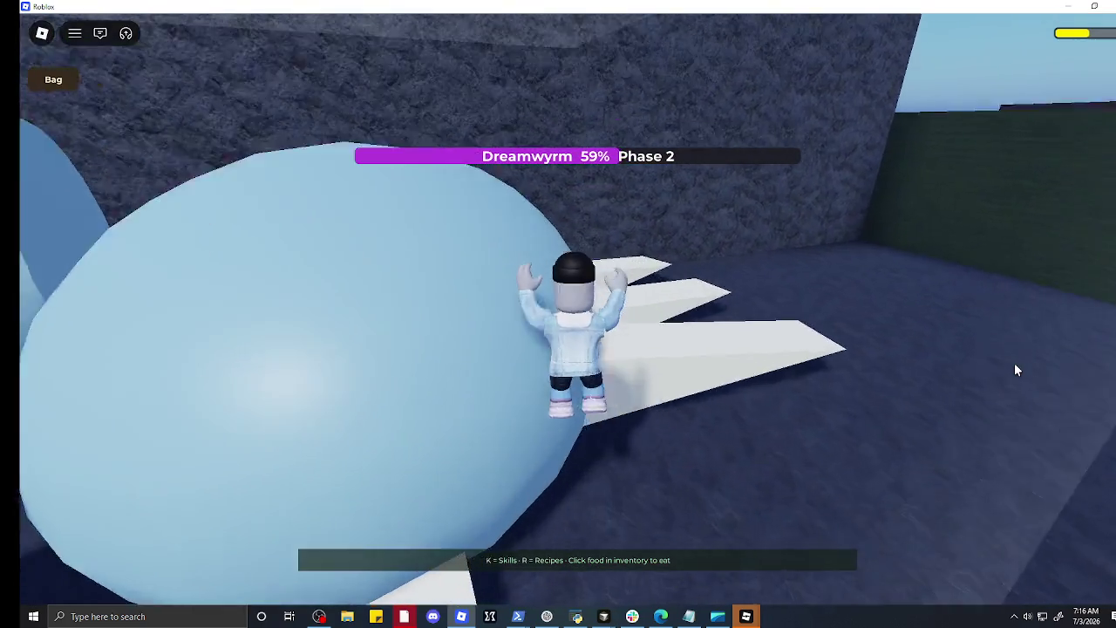
key(w)
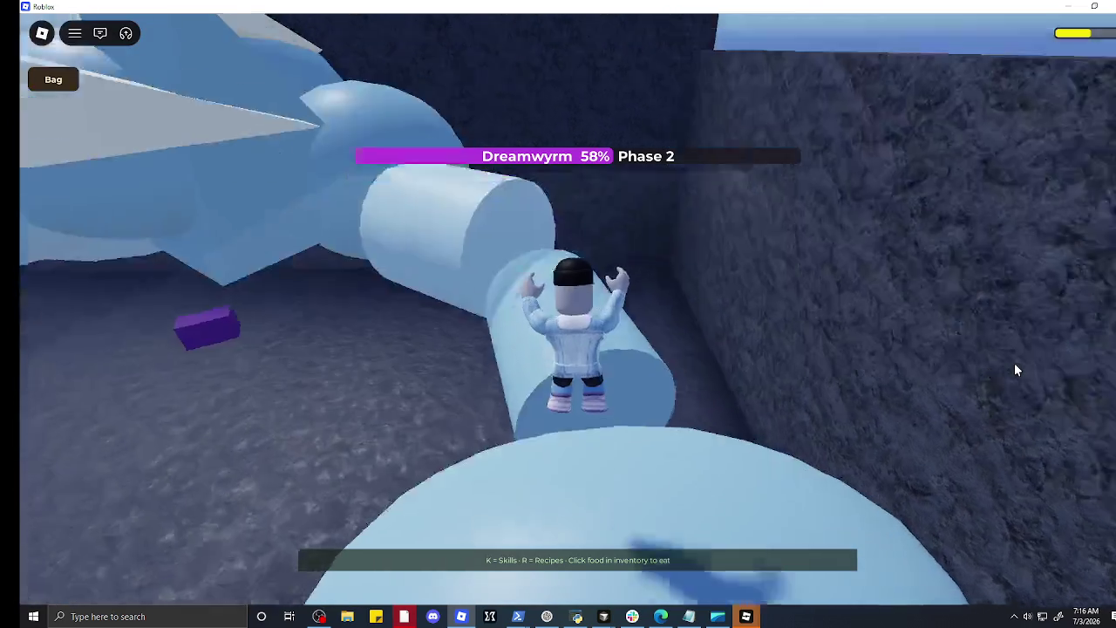
key(w)
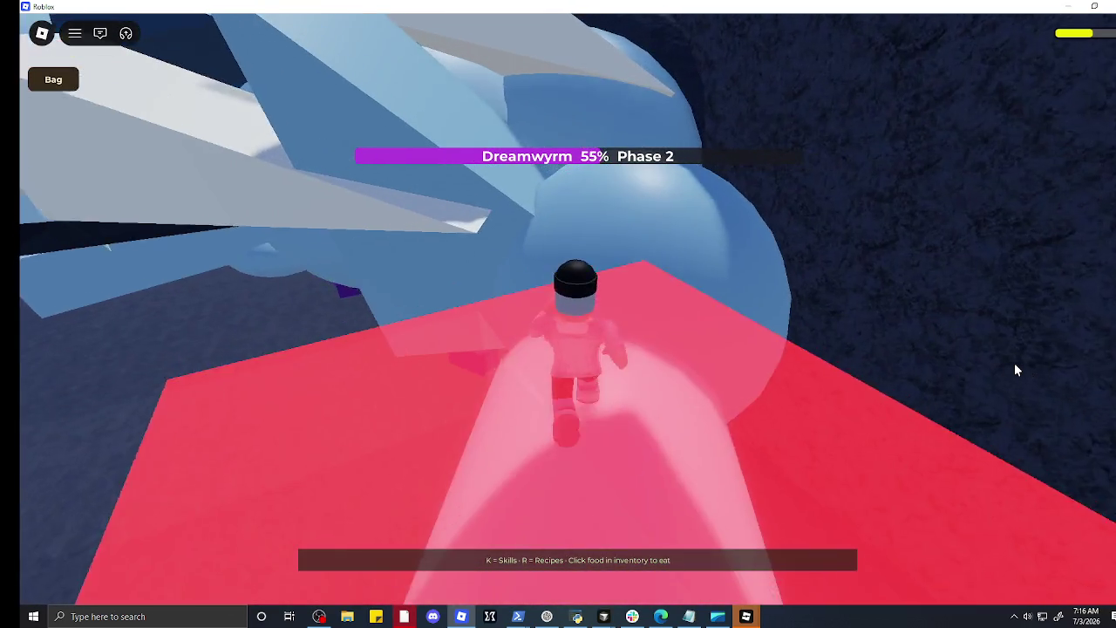
key(w)
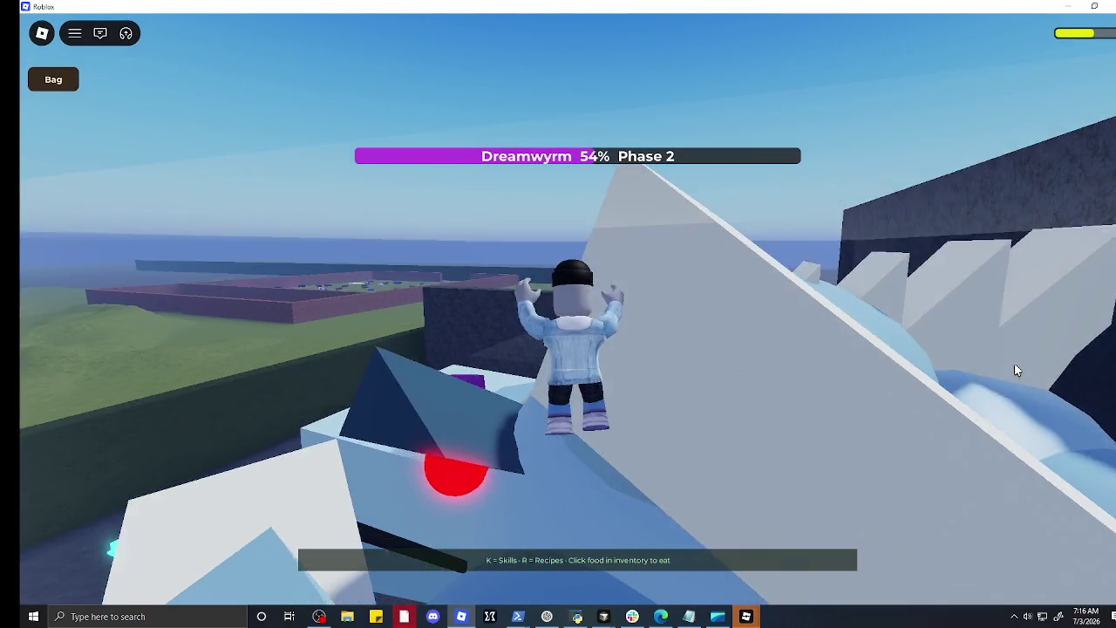
key(w)
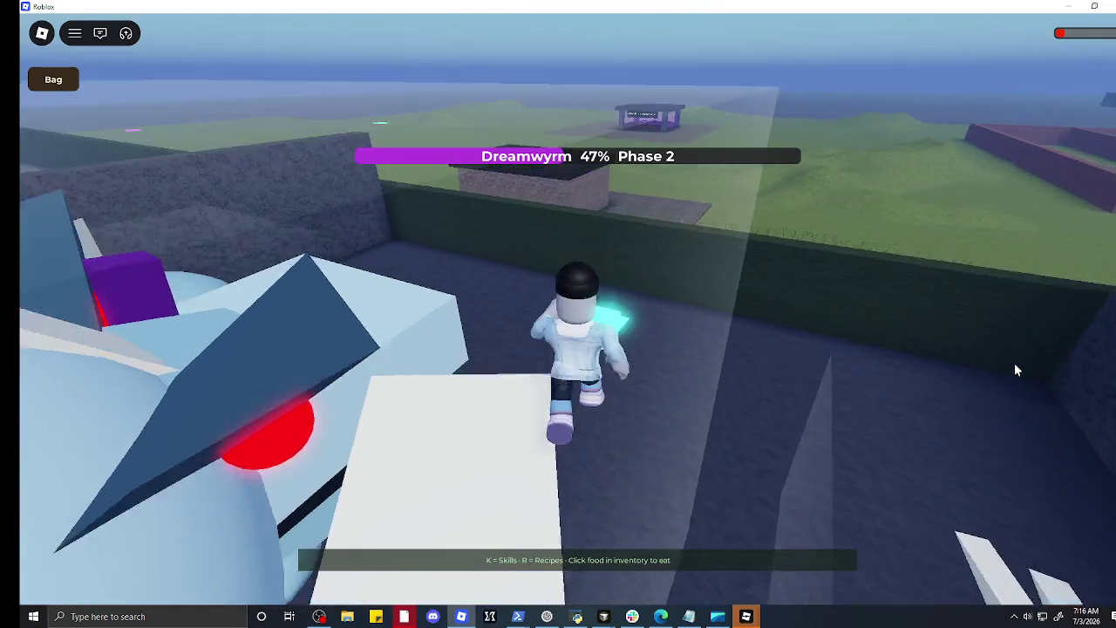
key(w)
key(w)
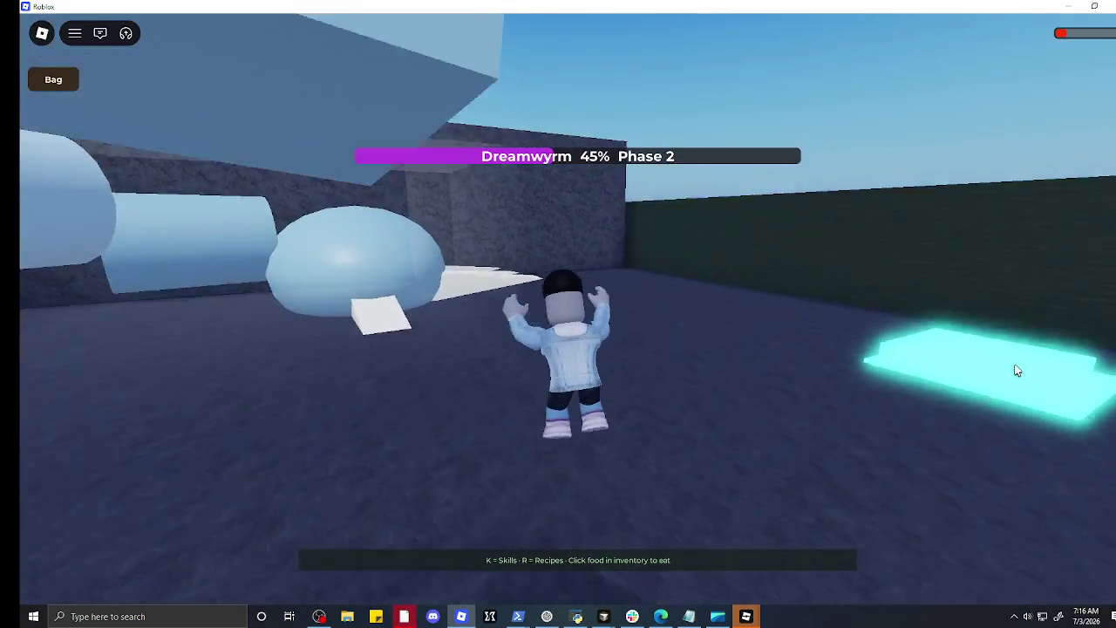
key(space)
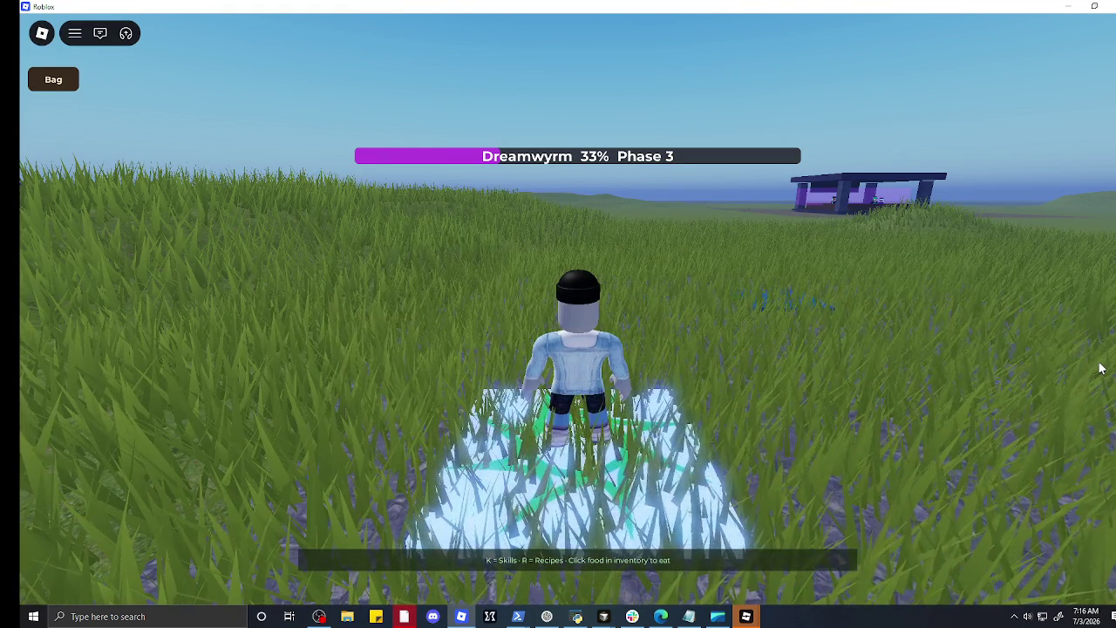
Step: Run to the horse, mount it, and ride toward the purple building
key(w)
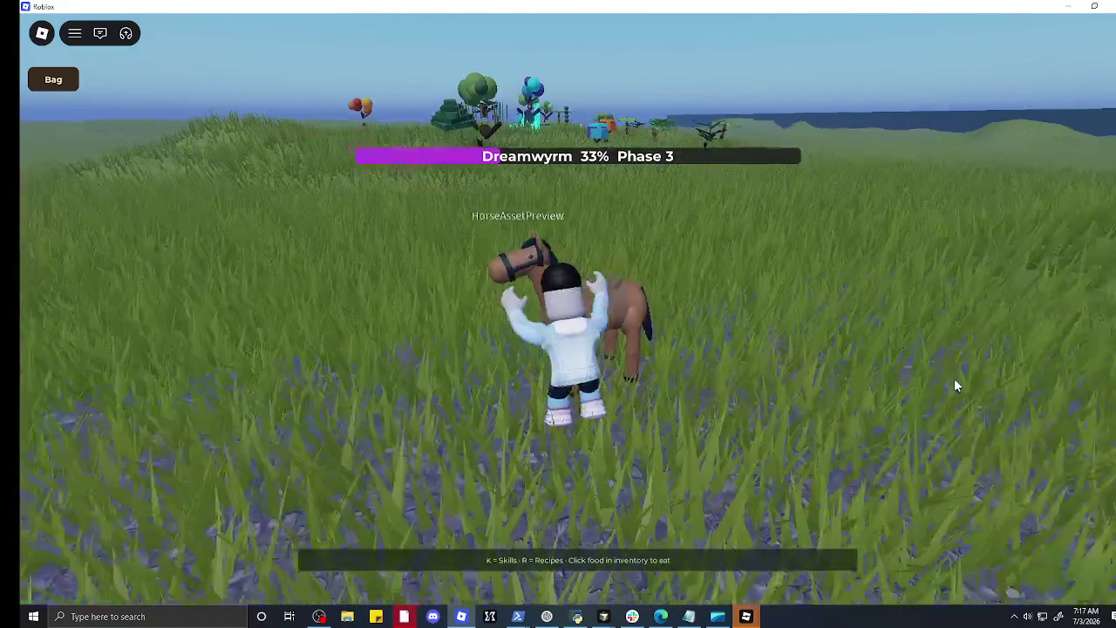
key(e)
key(w)
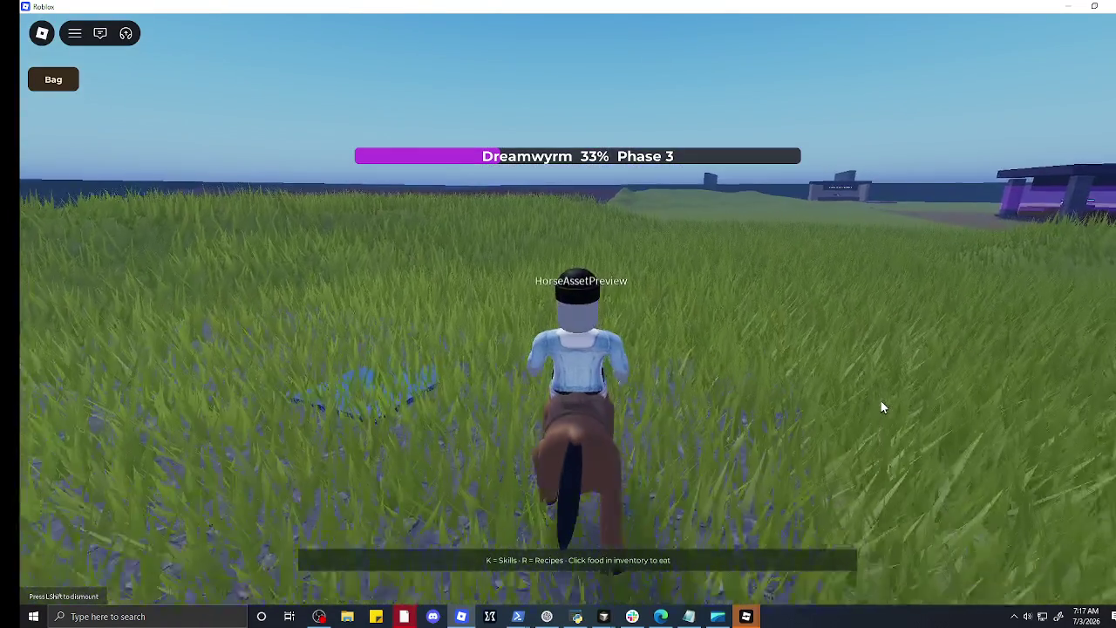
key(a)
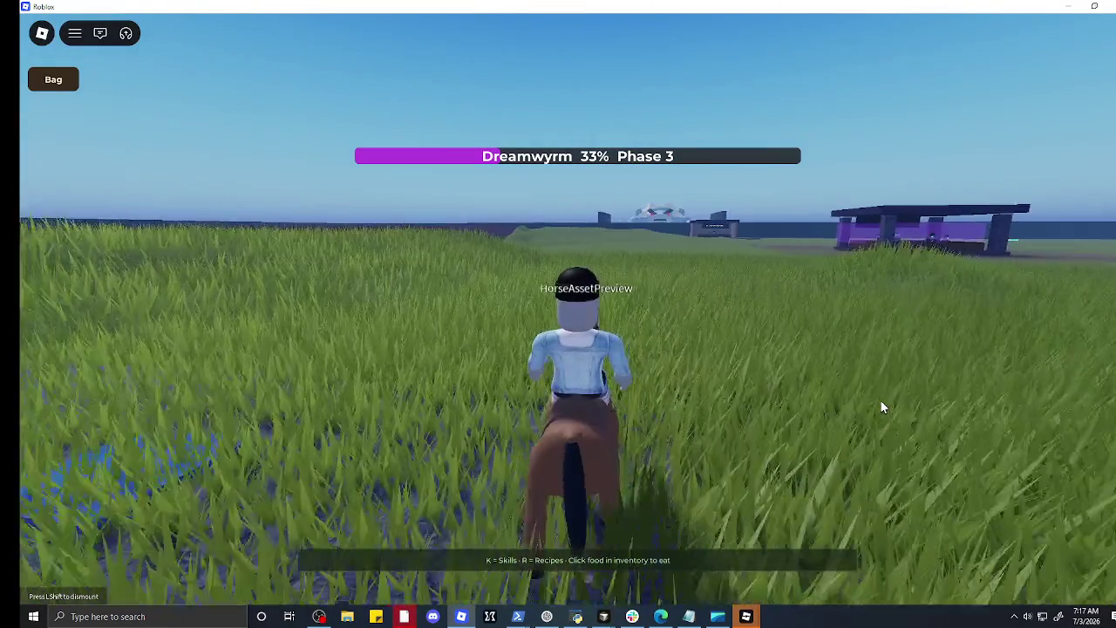
key(w)
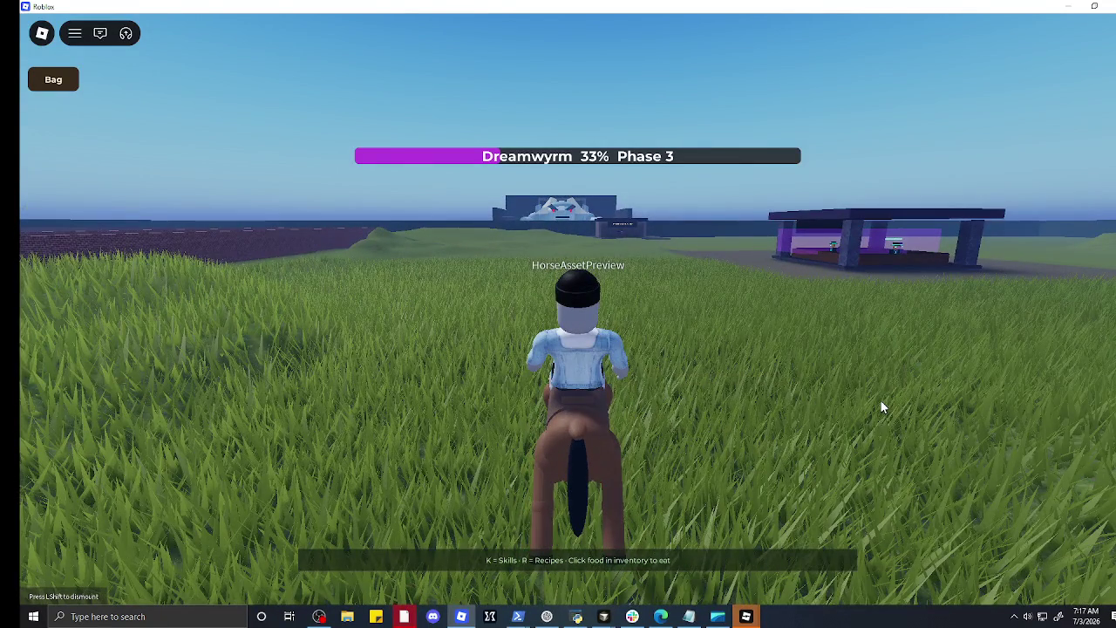
key(d)
key(w)
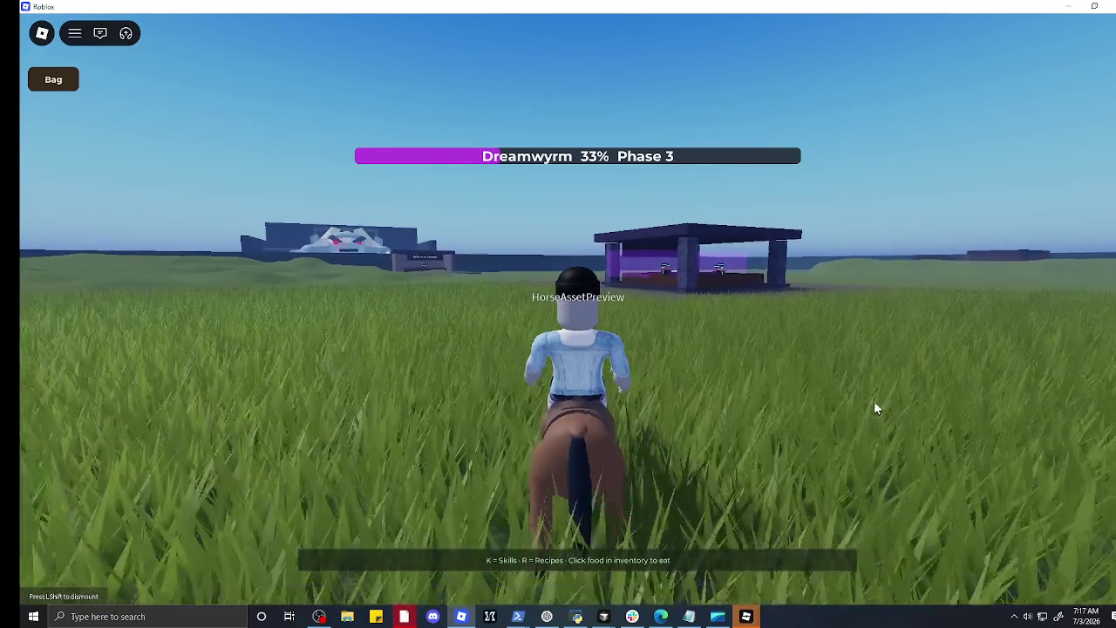
Step: Ride up to the Grand Exchange clerk and open the market window
key(w)
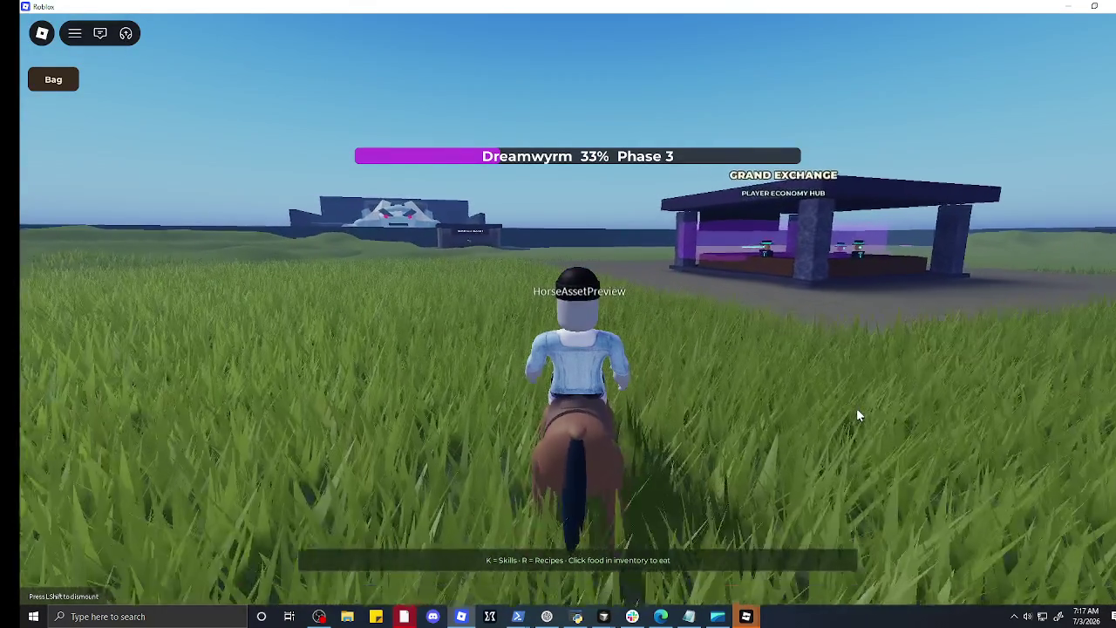
key(w)
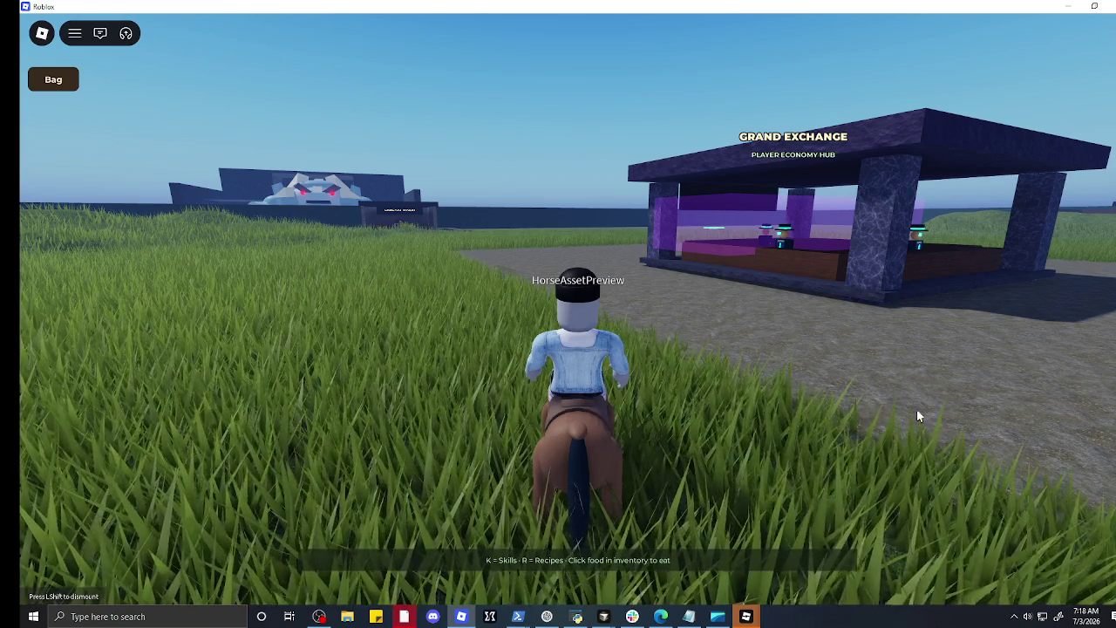
key(w)
key(w)
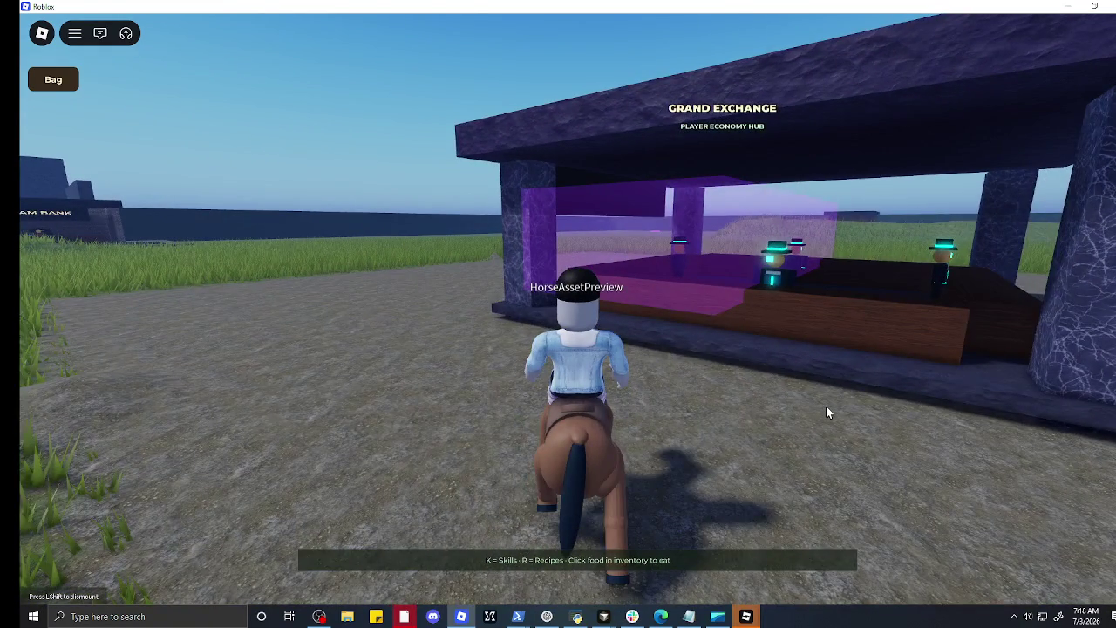
key(a)
key(a)
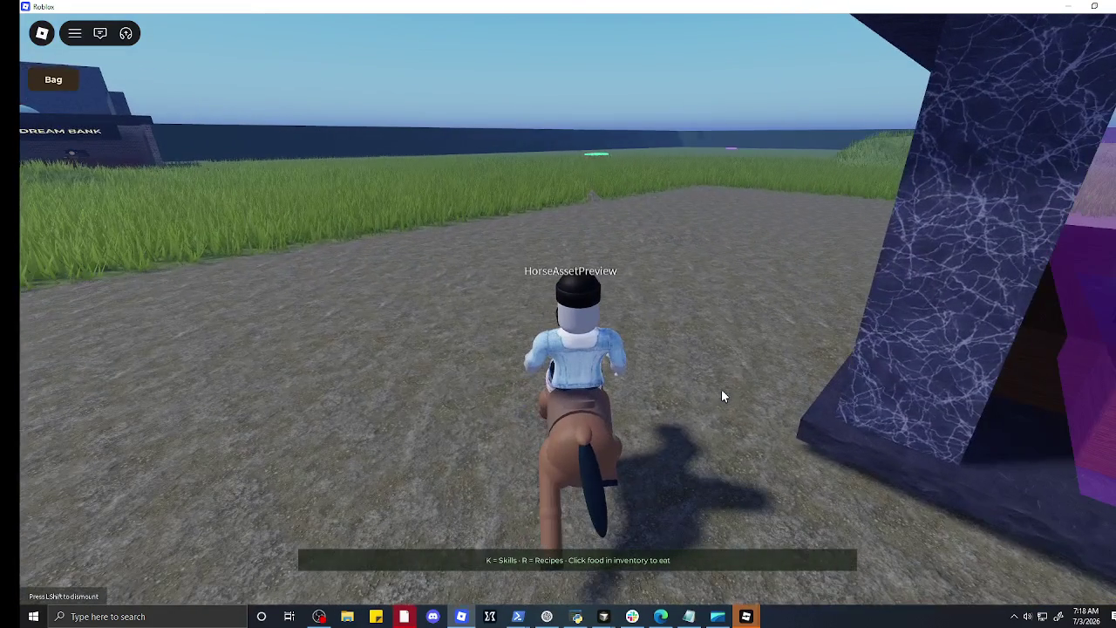
key(d)
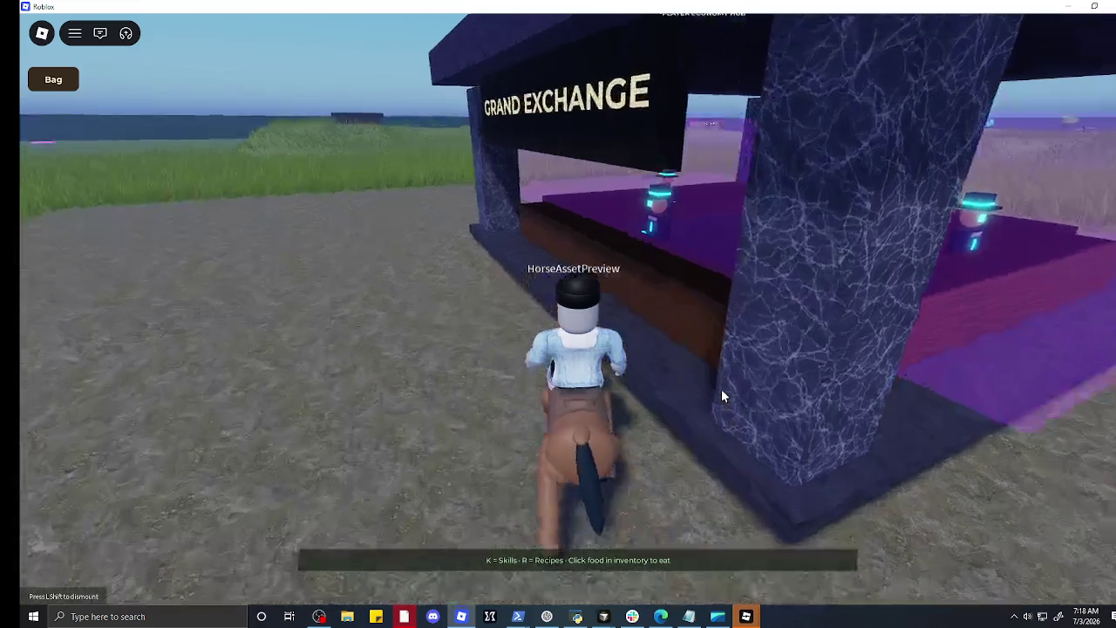
key(w)
key(e)
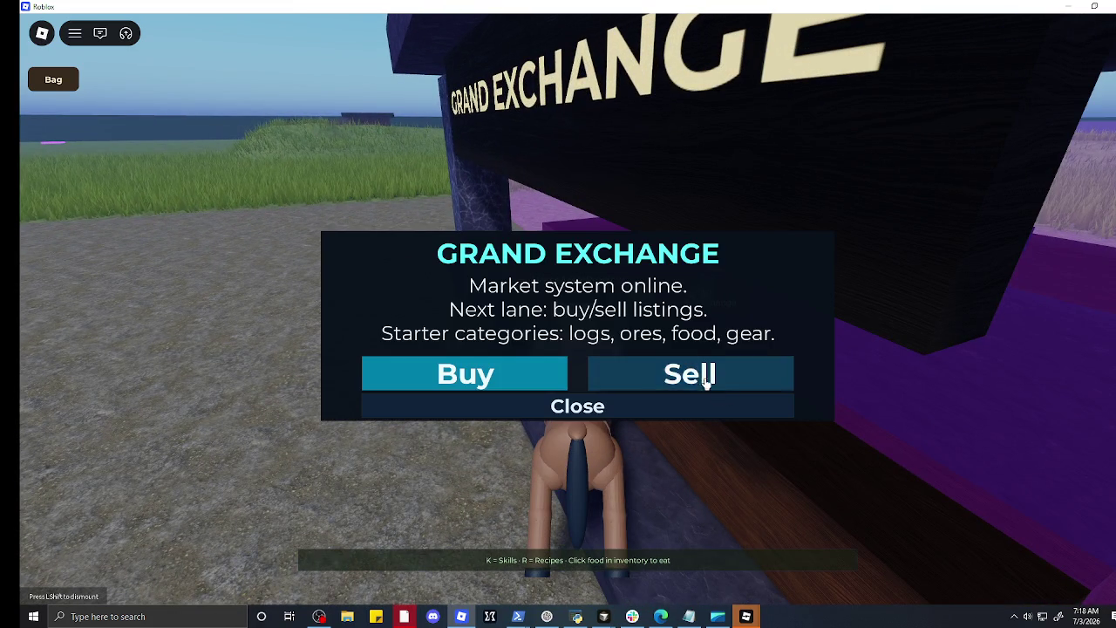
Step: Choose Buy in the Grand Exchange window to select the BUY lane
click(549, 388)
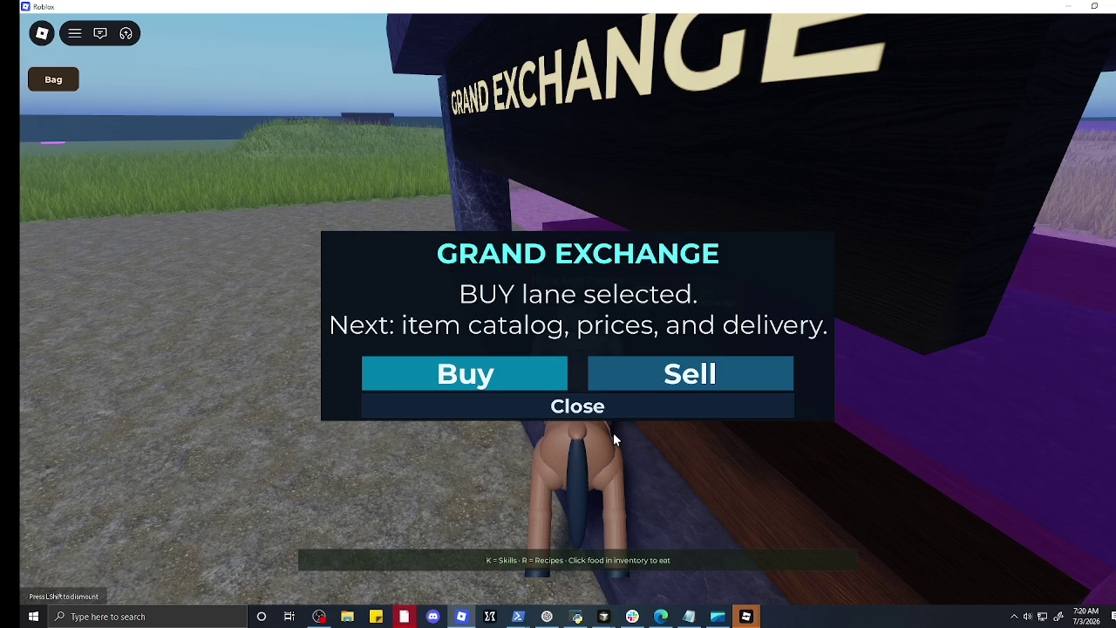
Step: Select Buy again, then close the Grand Exchange window
click(496, 378)
click(491, 401)
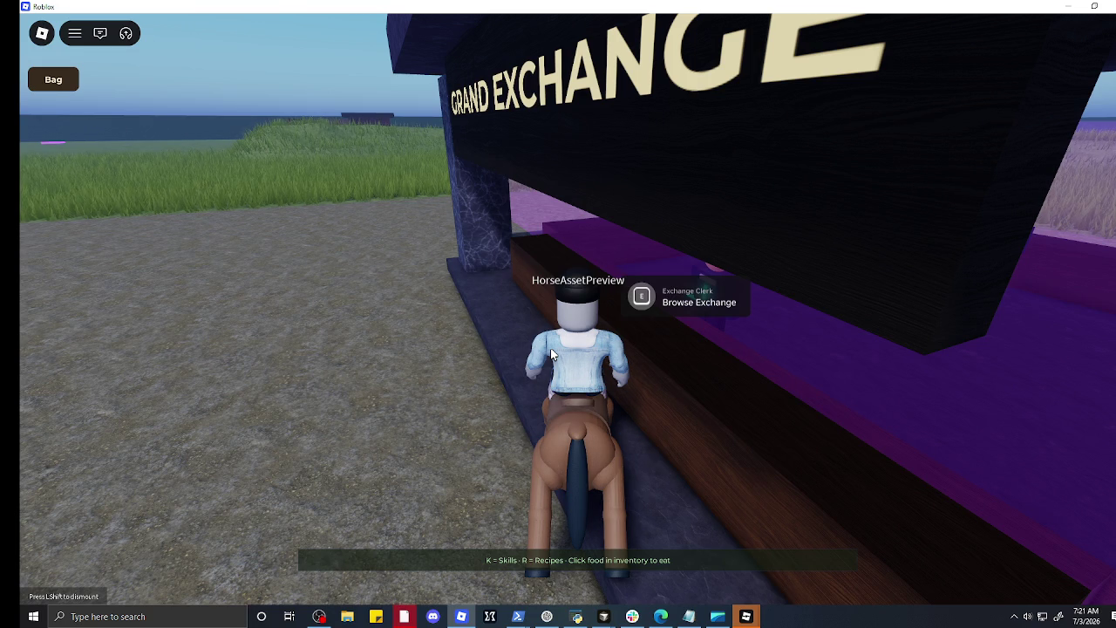
Step: Turn away from the Exchange stall and ride up close to the Dream Bank
key(a)
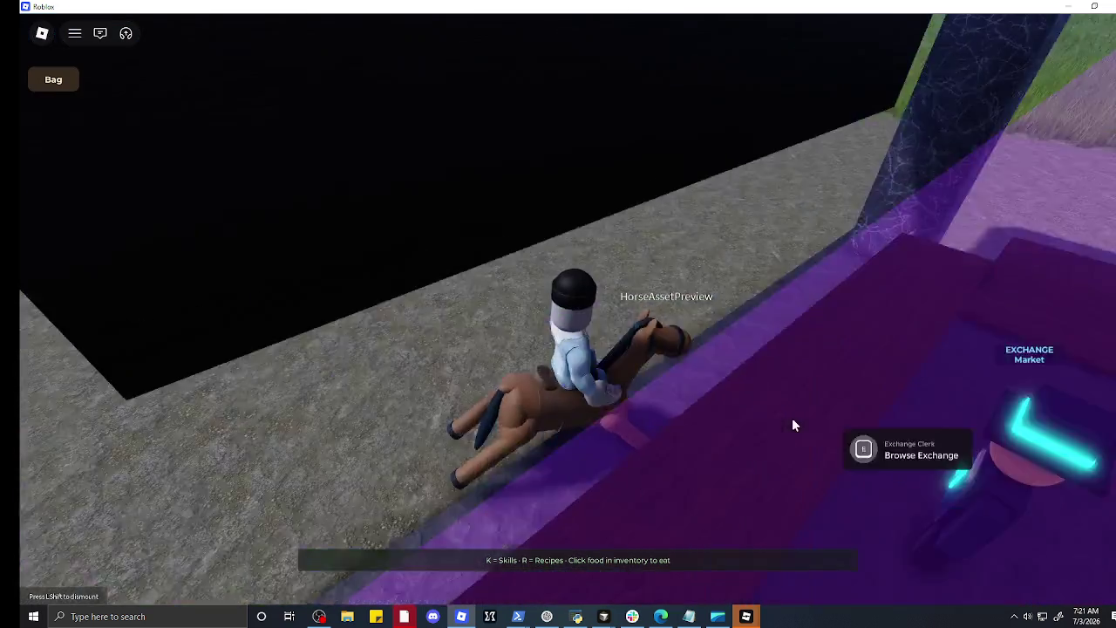
key(w)
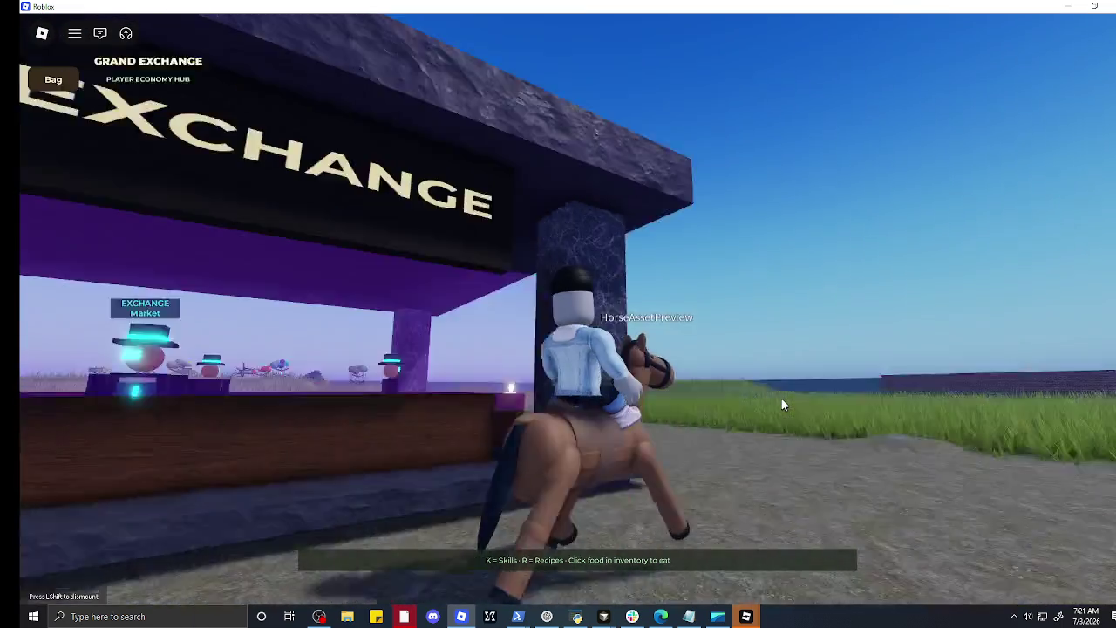
key(a)
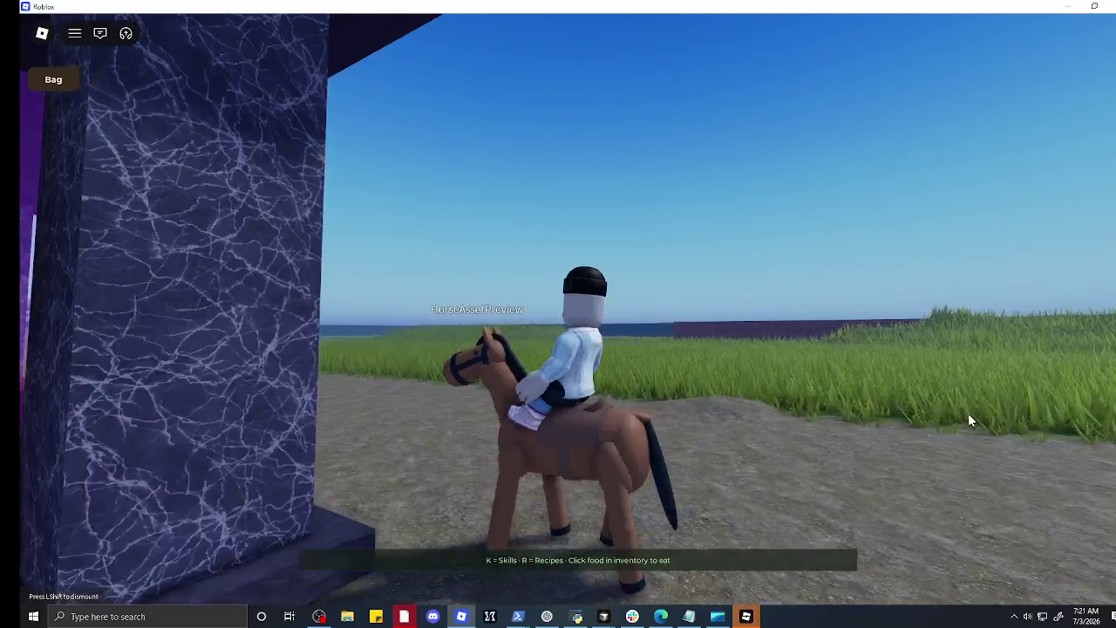
key(d)
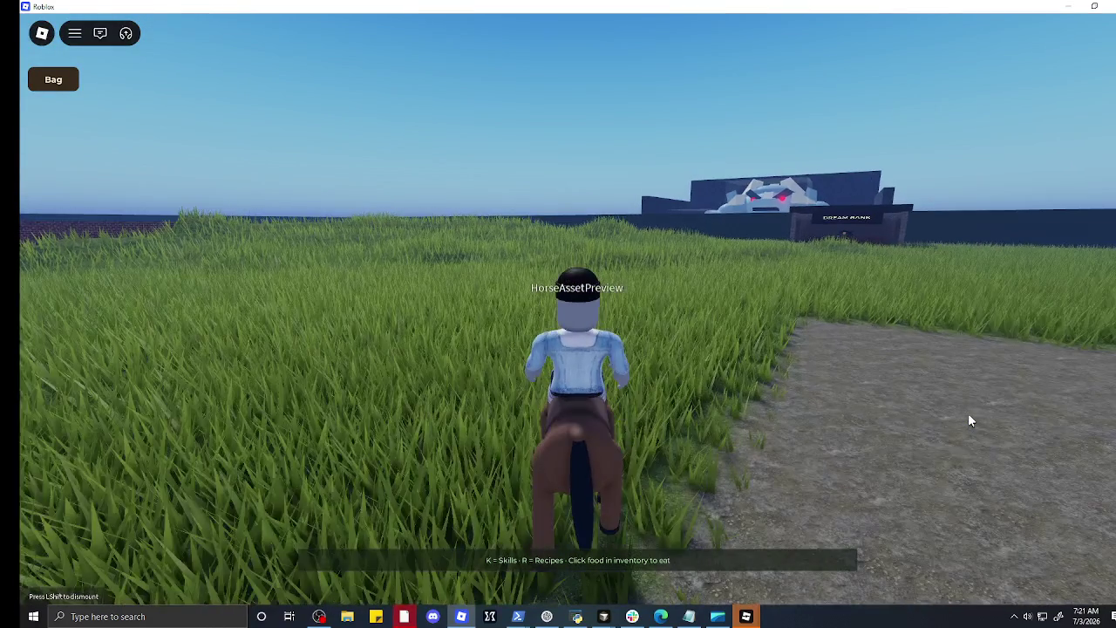
key(w)
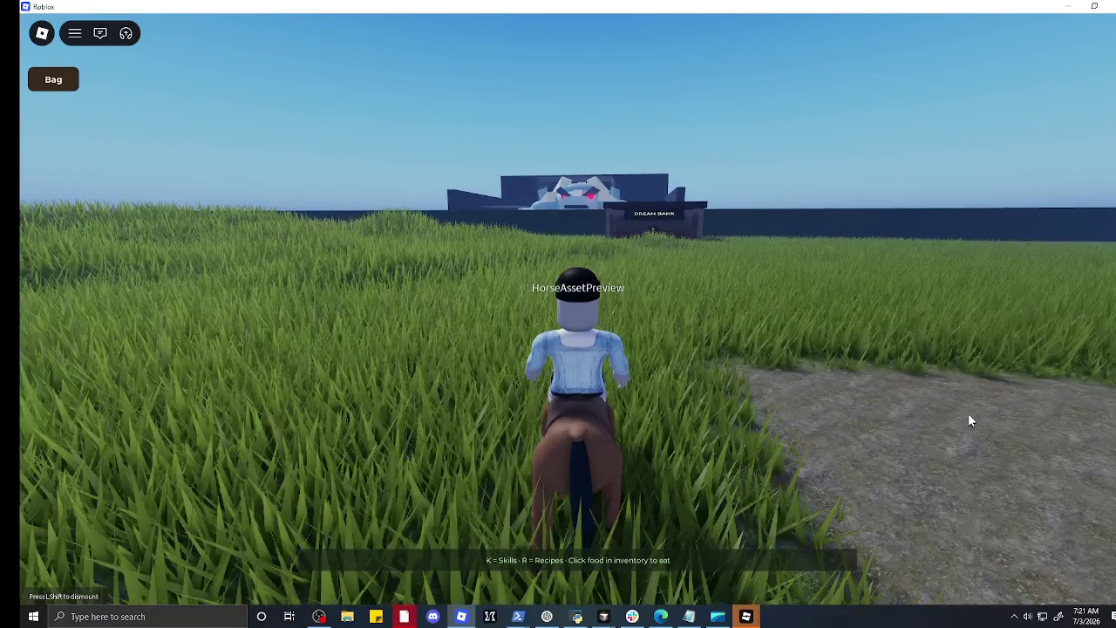
key(w)
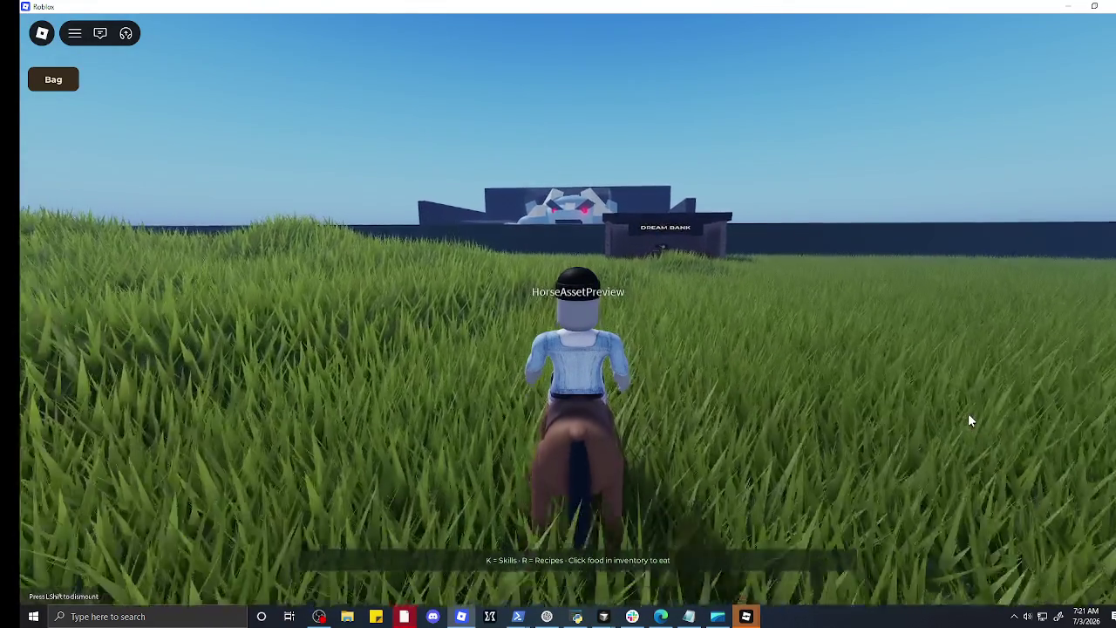
key(w)
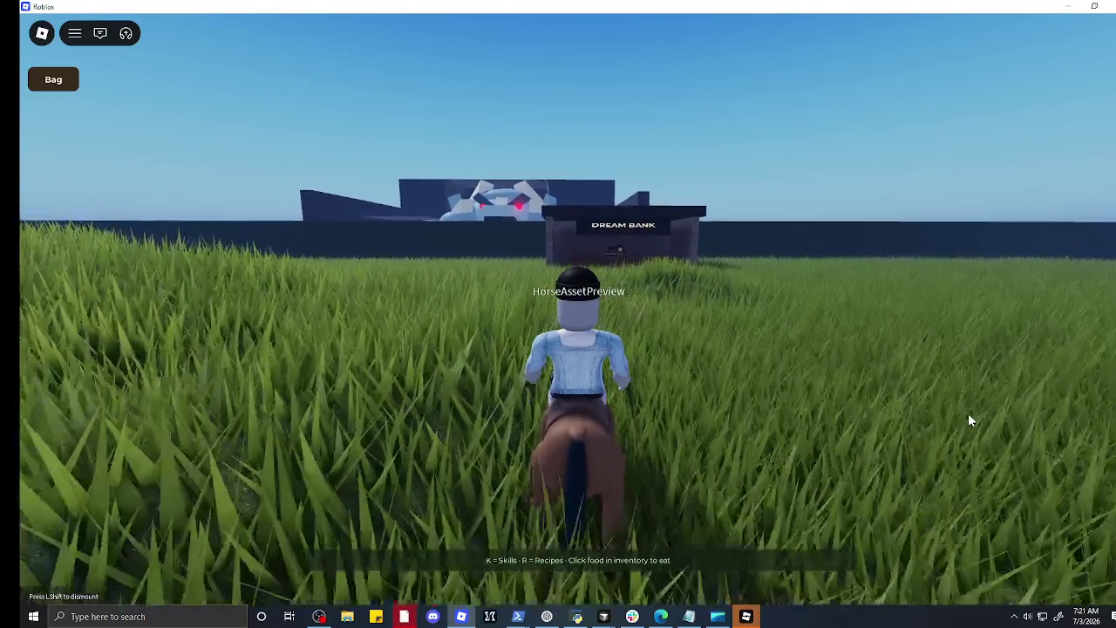
key(w)
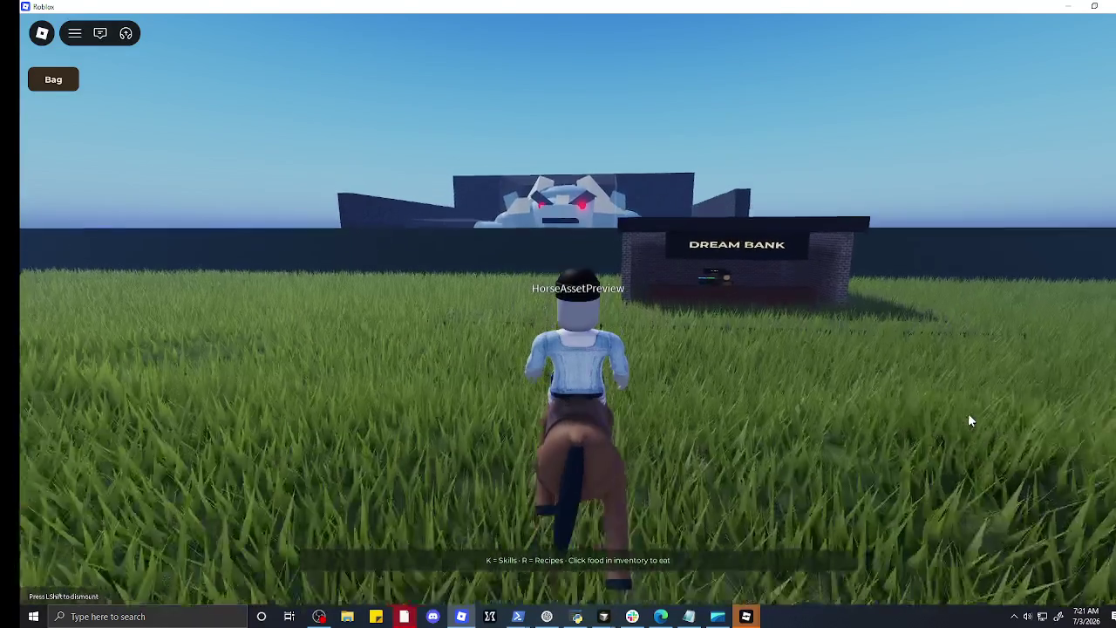
key(w)
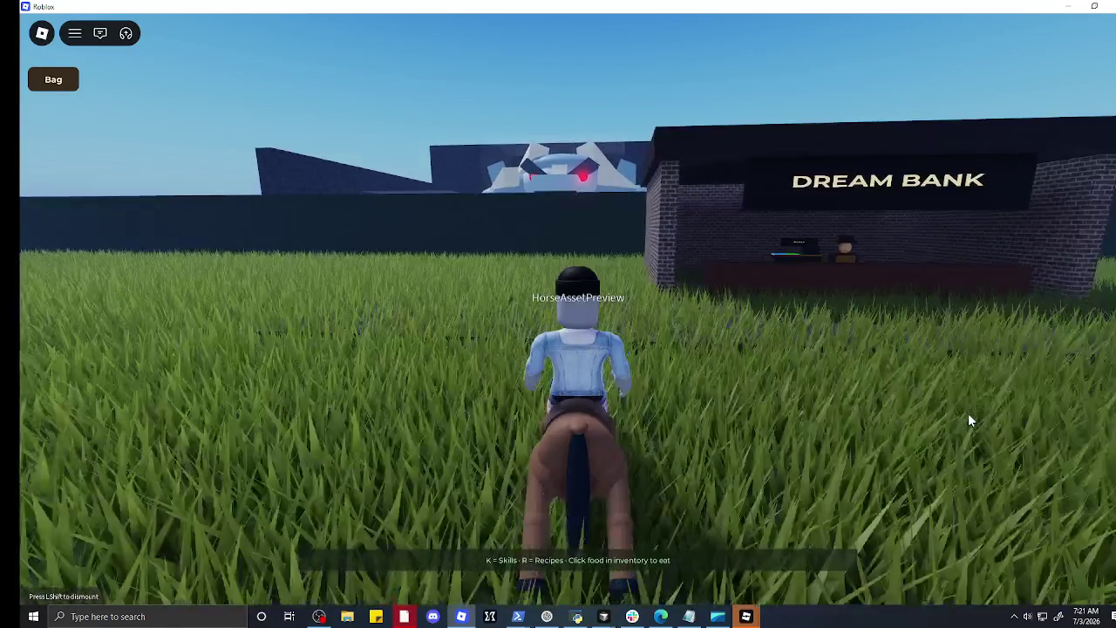
Step: Steer left past the brick building and ride along the tall dark wall
key(a)
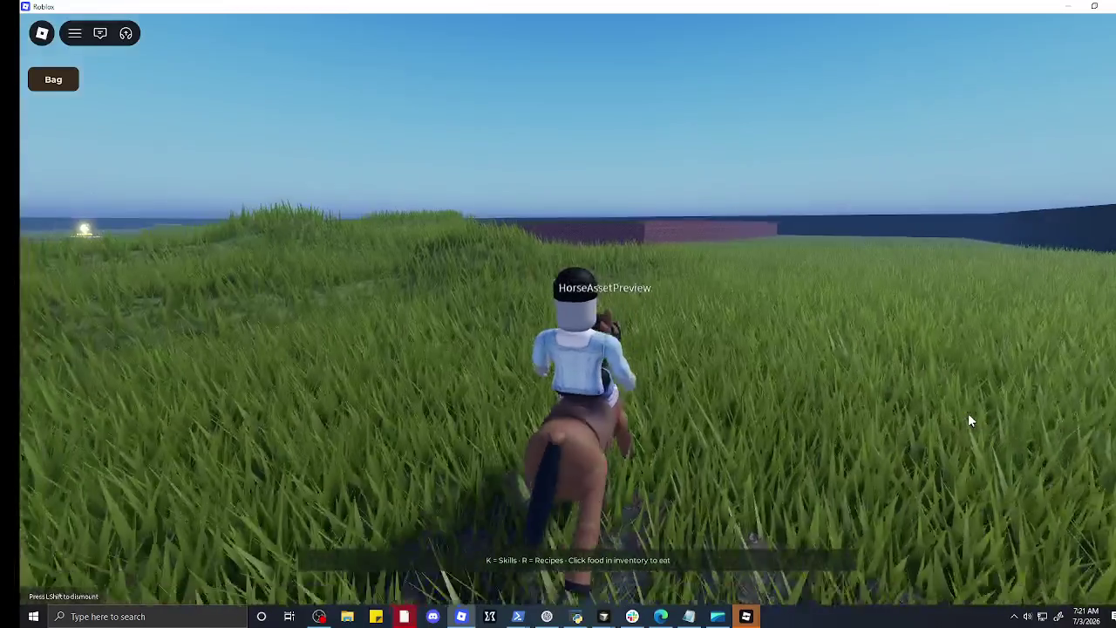
key(a)
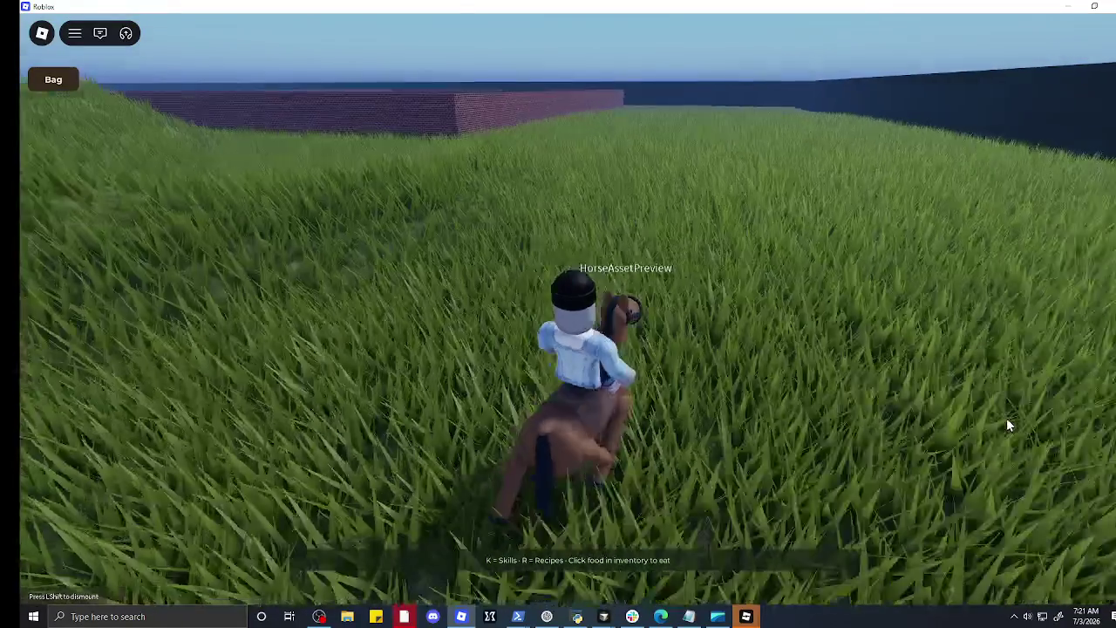
key(a)
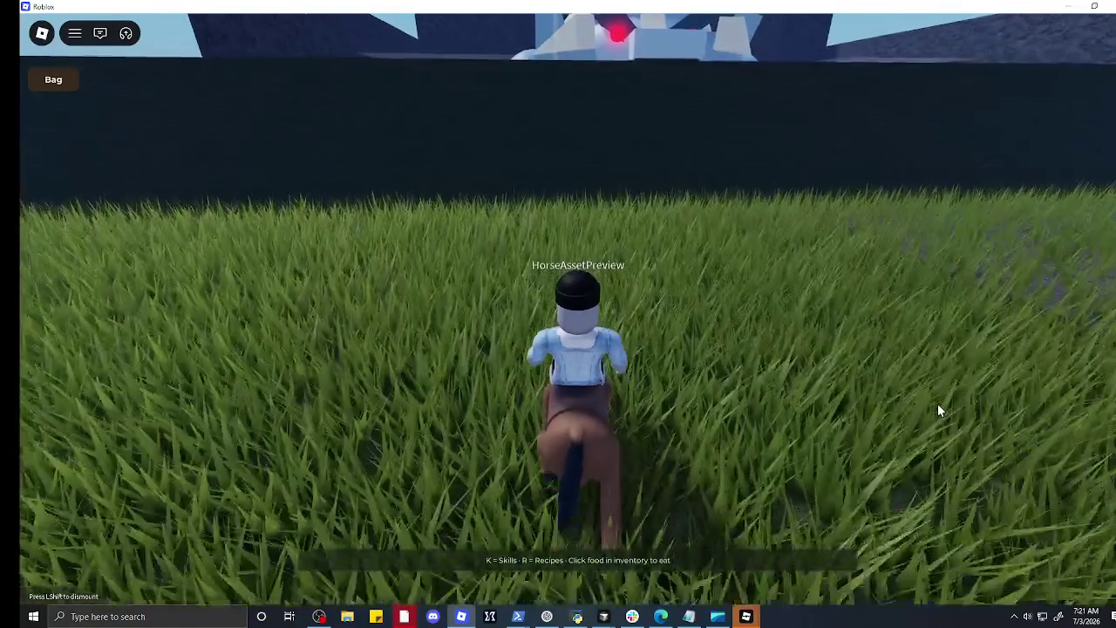
key(w)
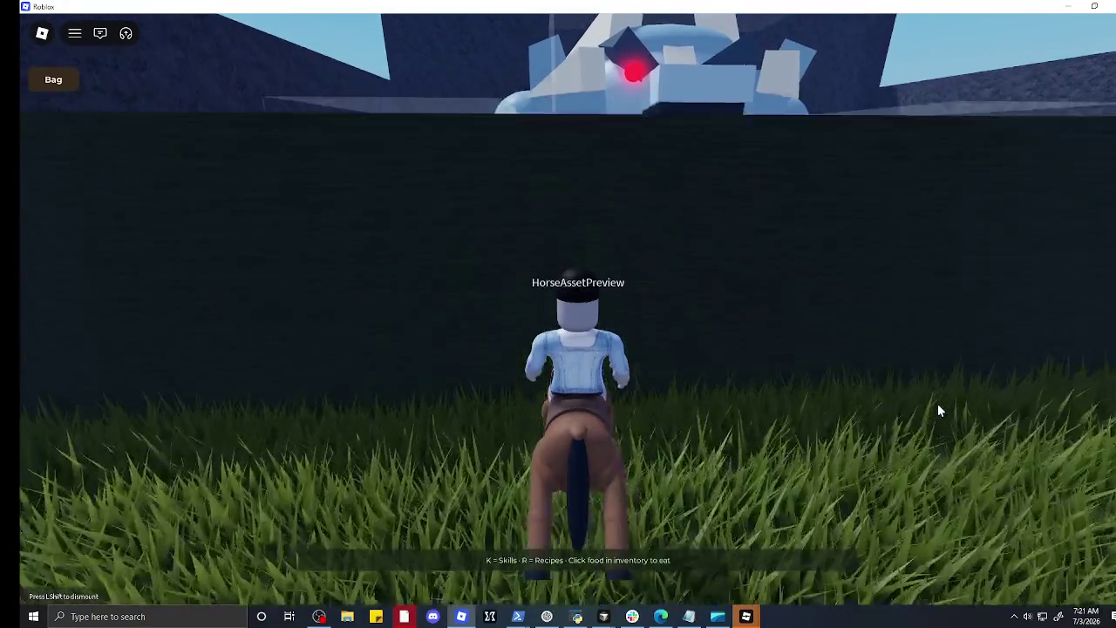
key(d)
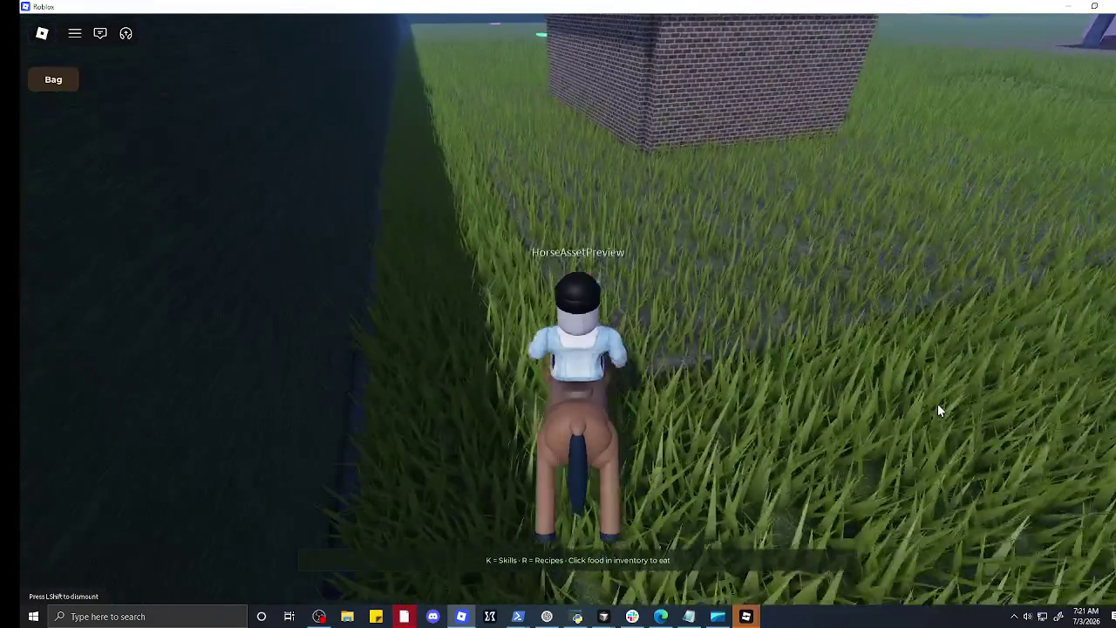
key(a)
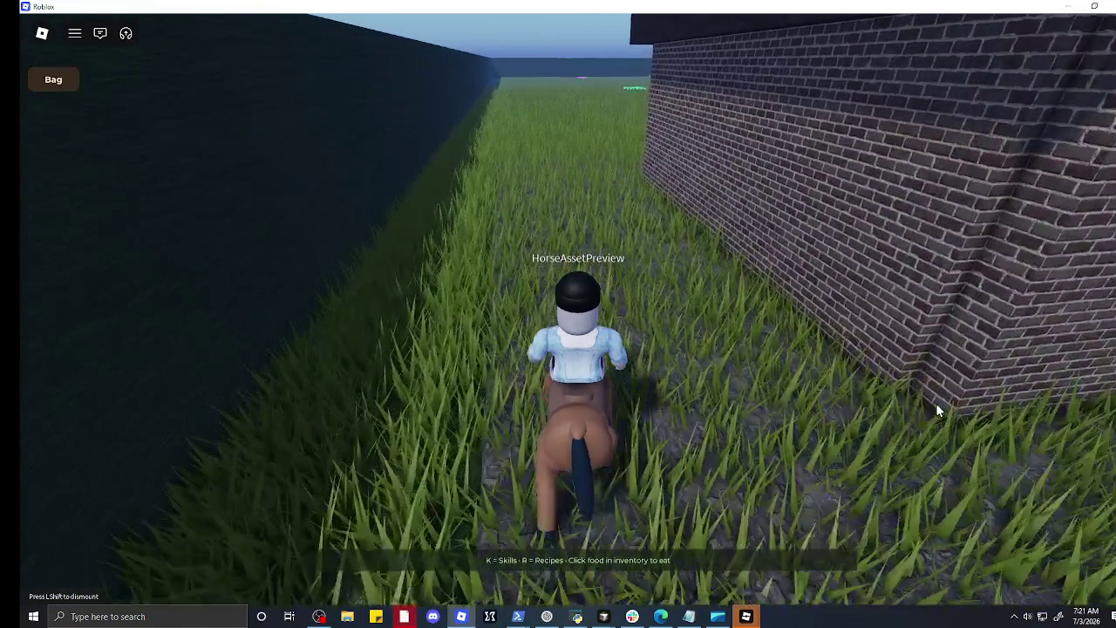
key(a)
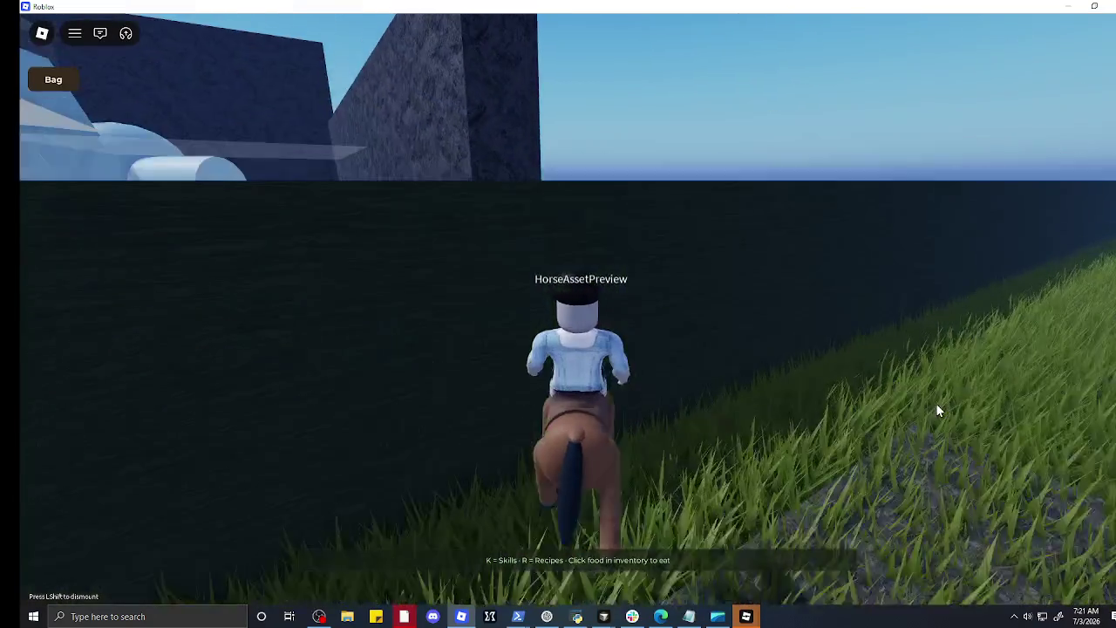
key(d)
key(d)
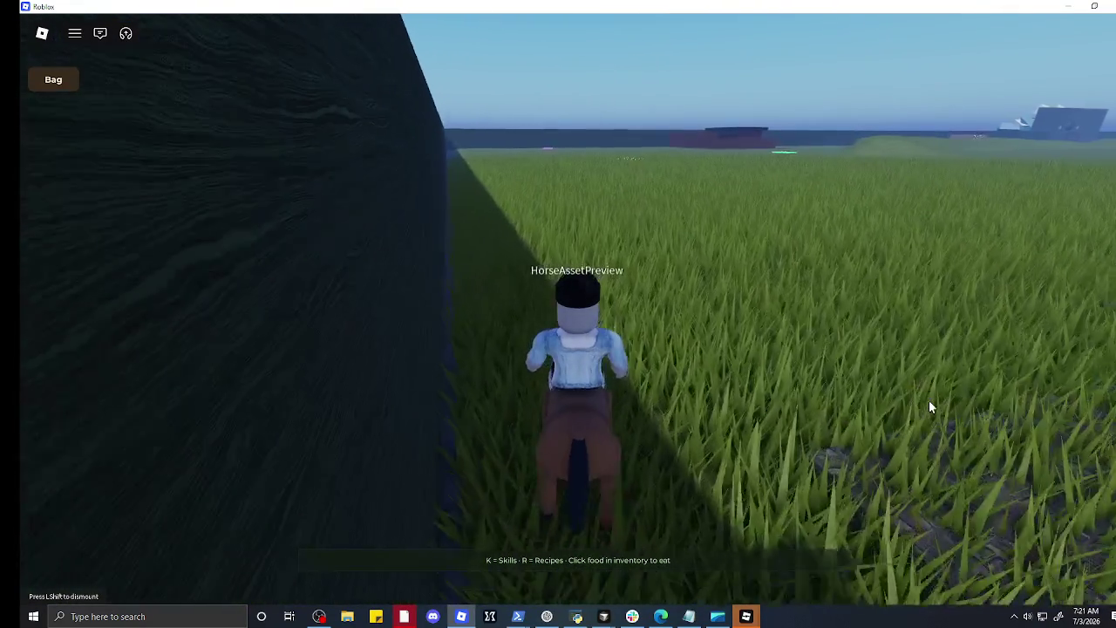
key(a)
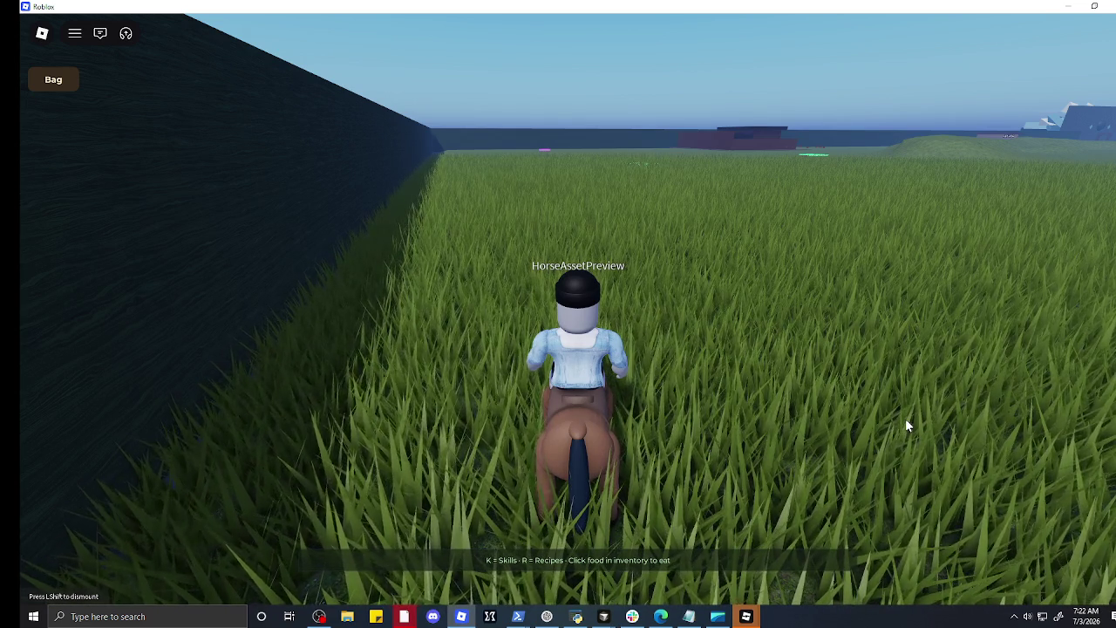
scroll(1067, 298, down, 5)
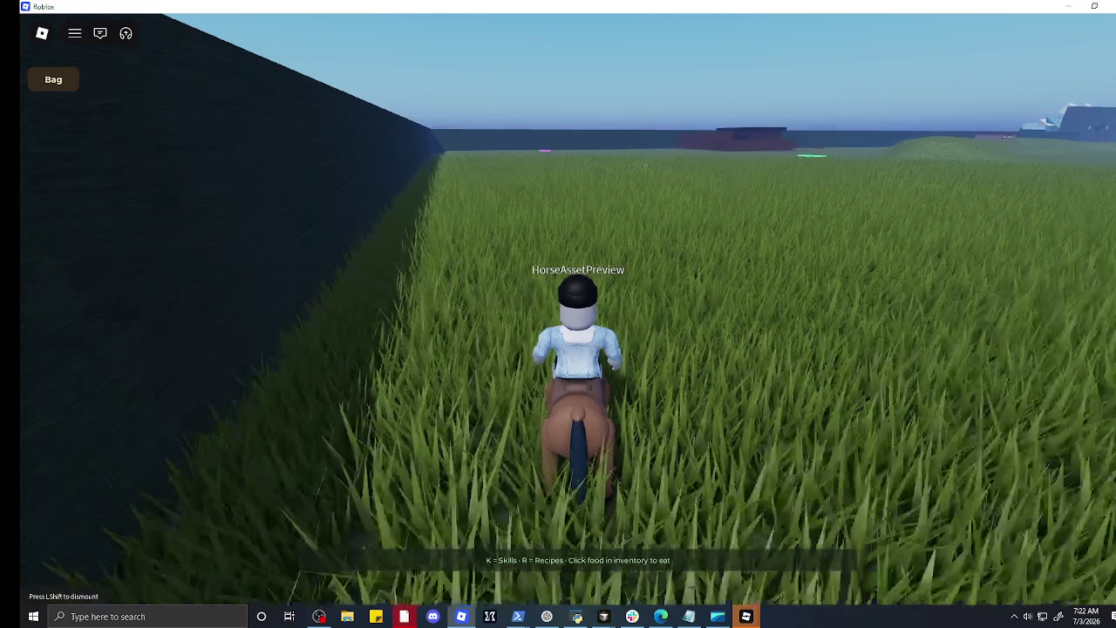
Step: Zoom the camera out above the rider and ride the horse forward
scroll(1066, 293, down, 3)
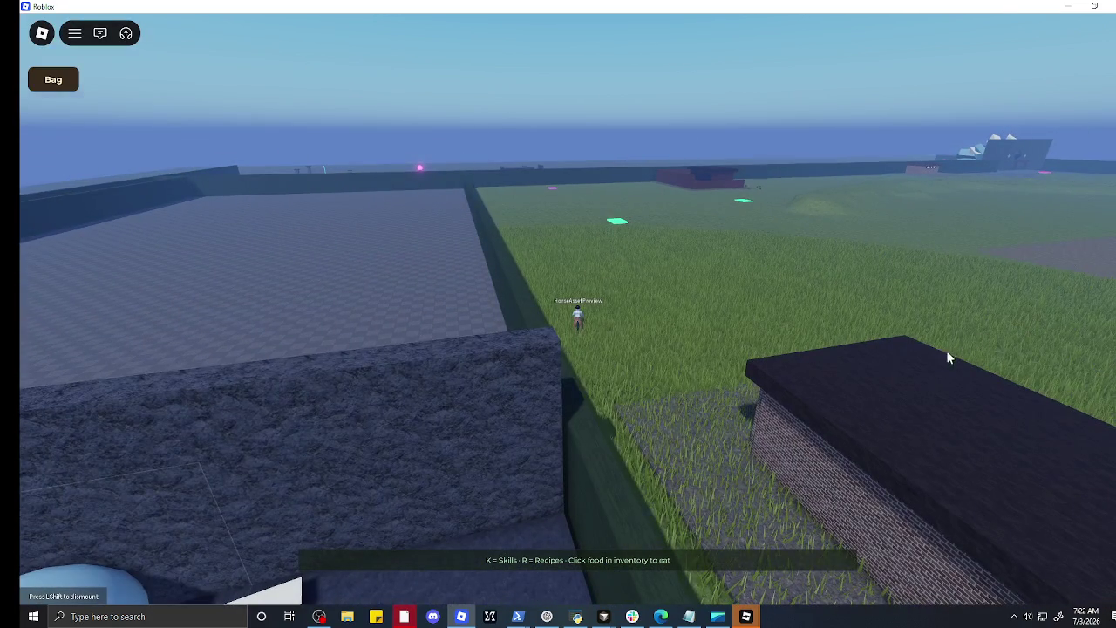
right_click(944, 351)
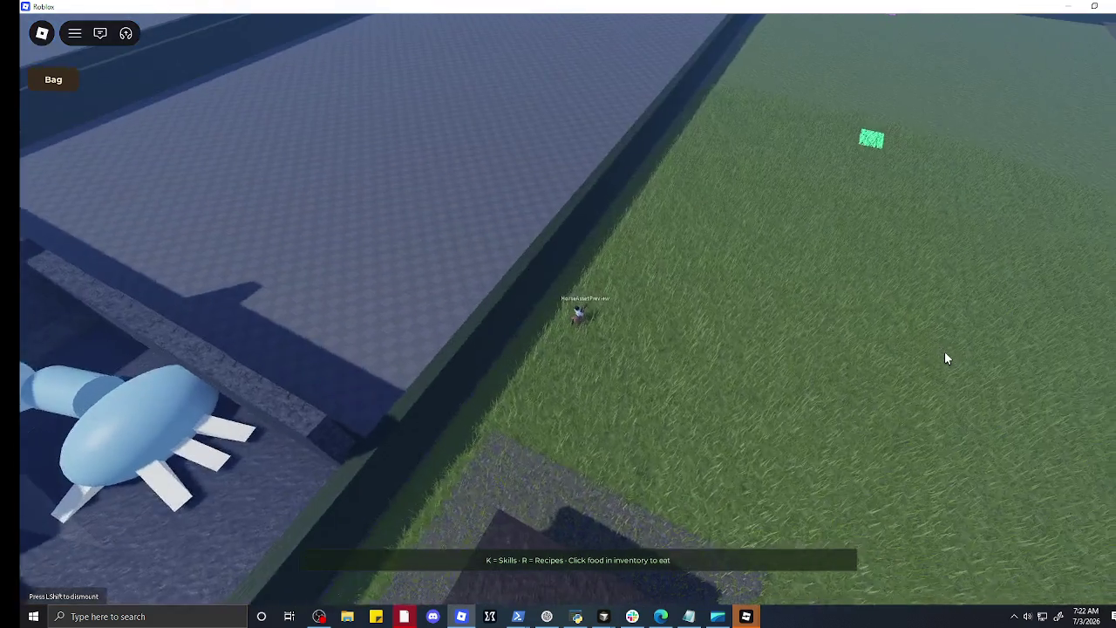
right_click(944, 351)
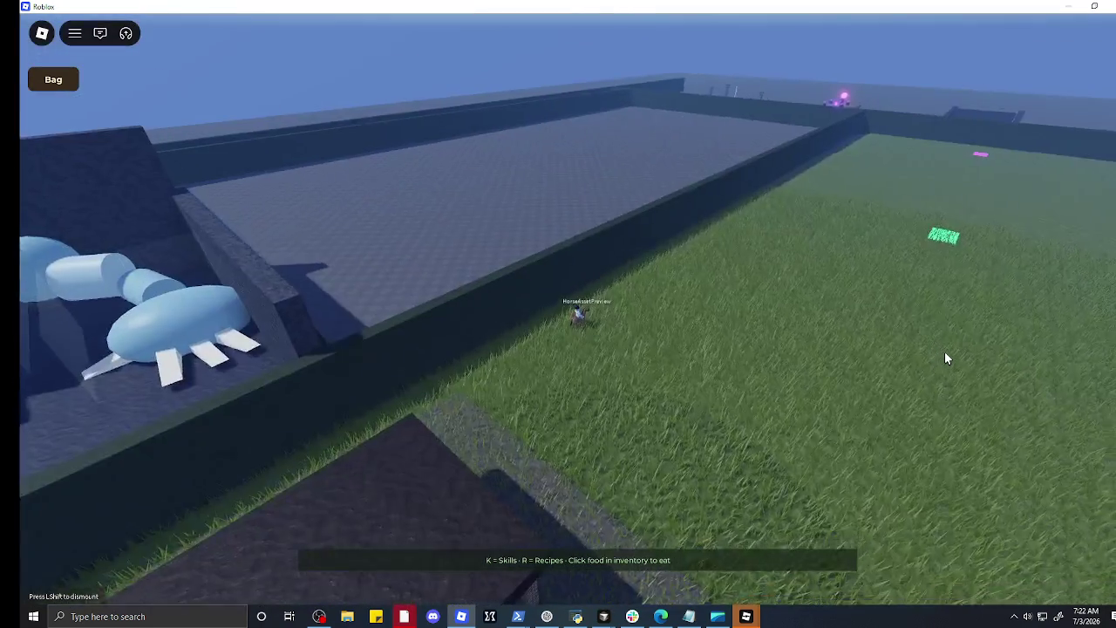
right_click(944, 351)
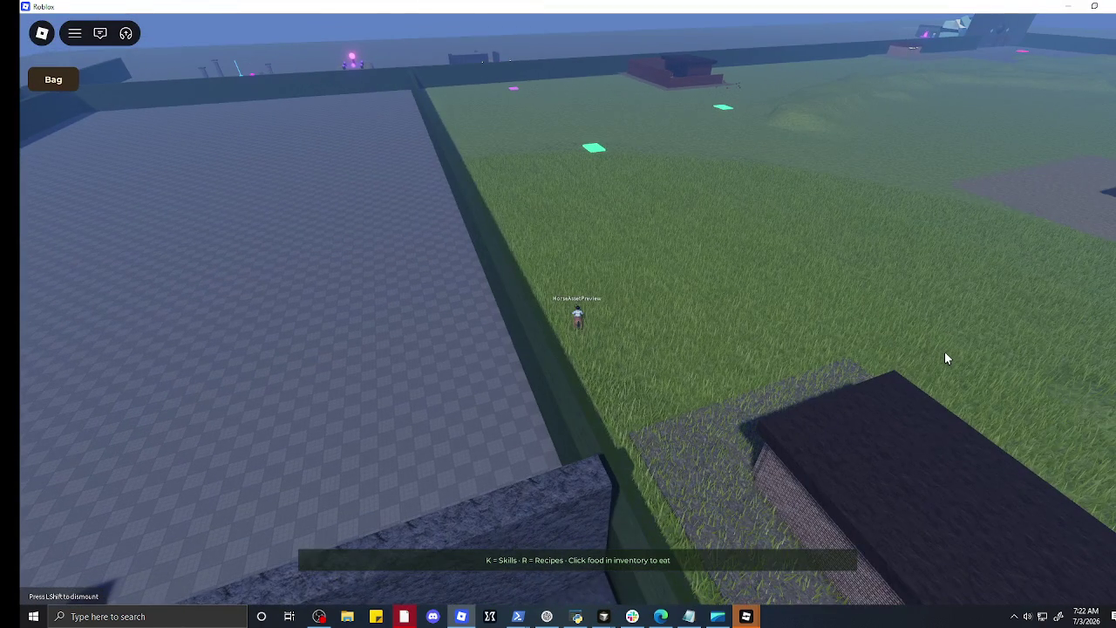
key(w)
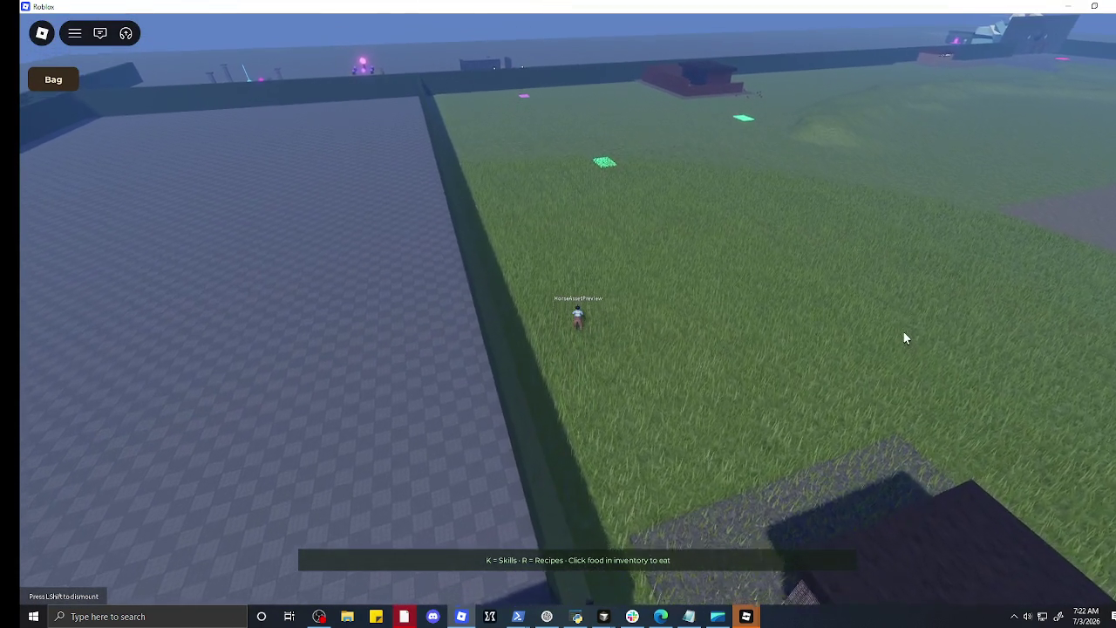
Step: Orbit the camera to center the Dream Bank with the monster arena behind it
right_click(904, 333)
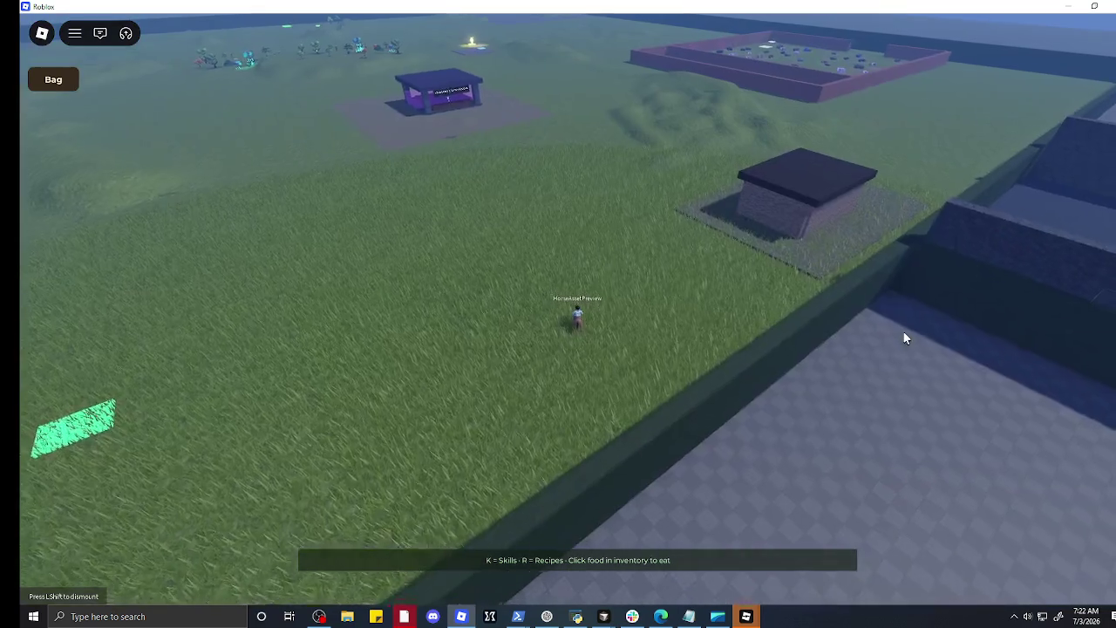
right_click(903, 333)
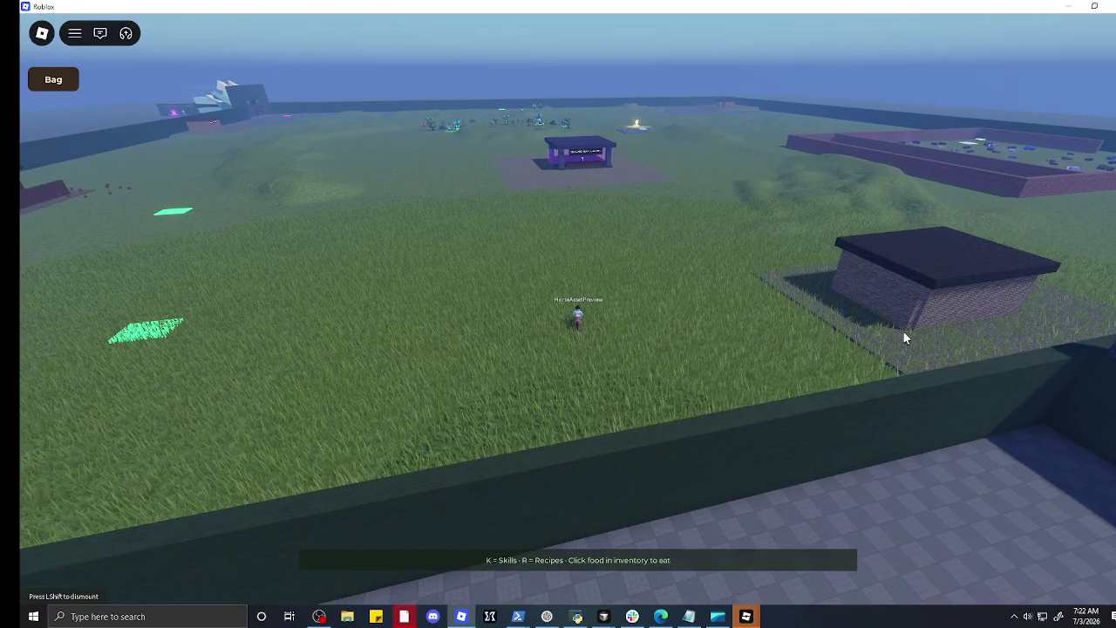
right_click(903, 330)
right_click(902, 330)
right_click(903, 336)
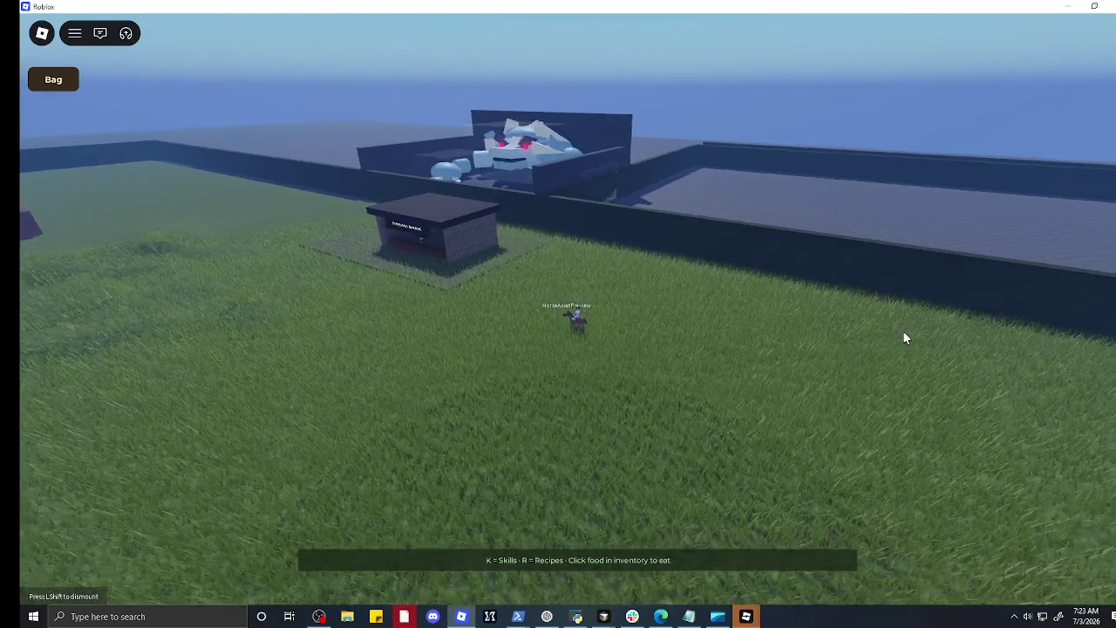
right_click(750, 323)
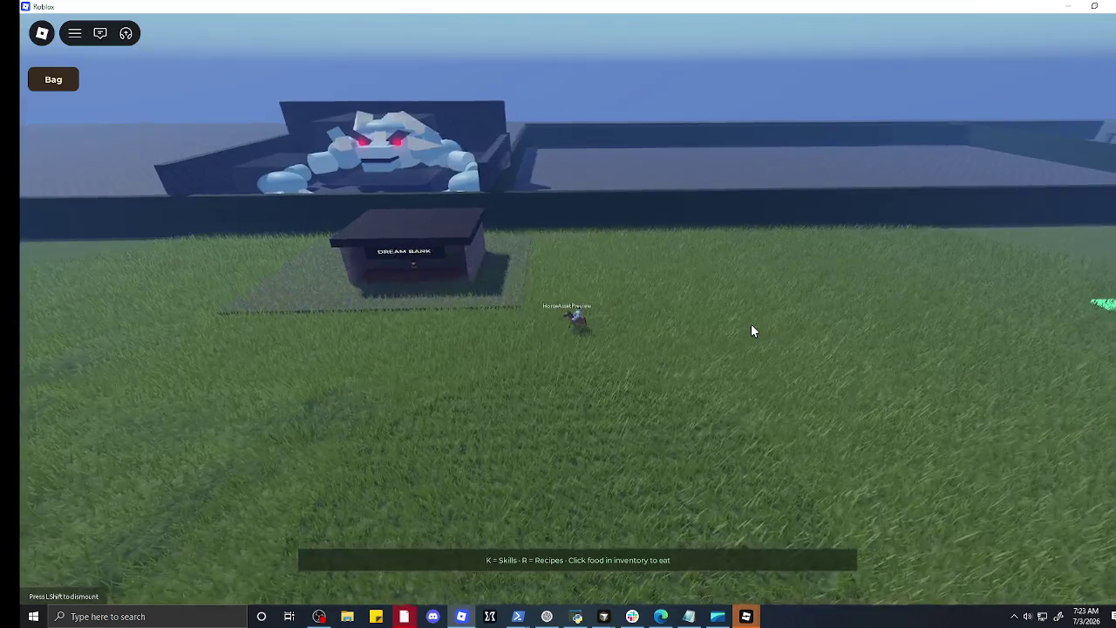
right_click(754, 331)
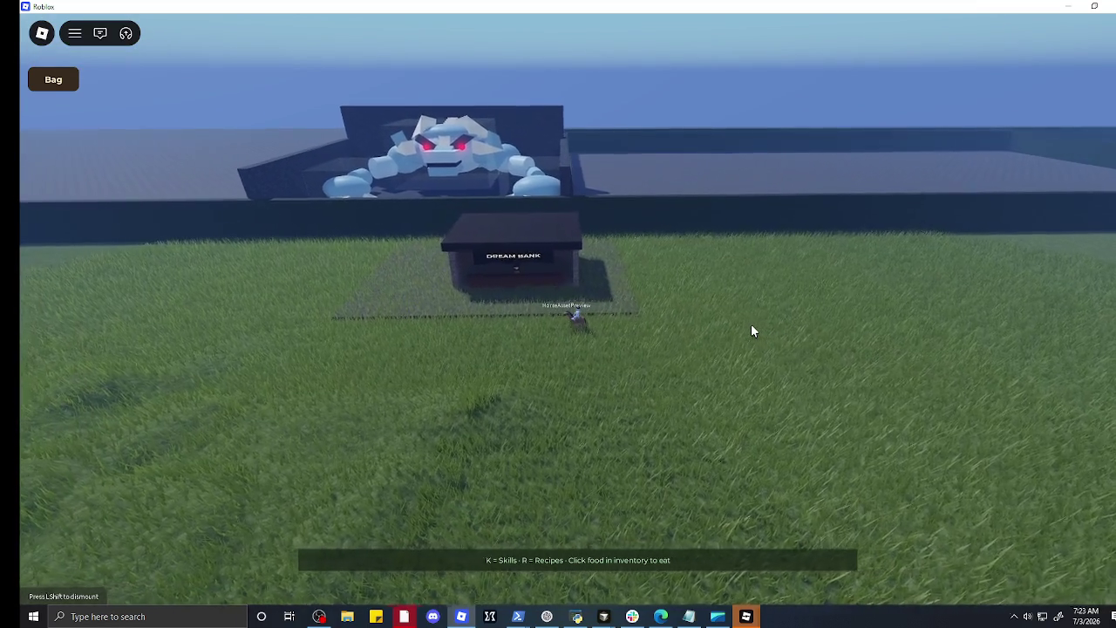
right_click(753, 332)
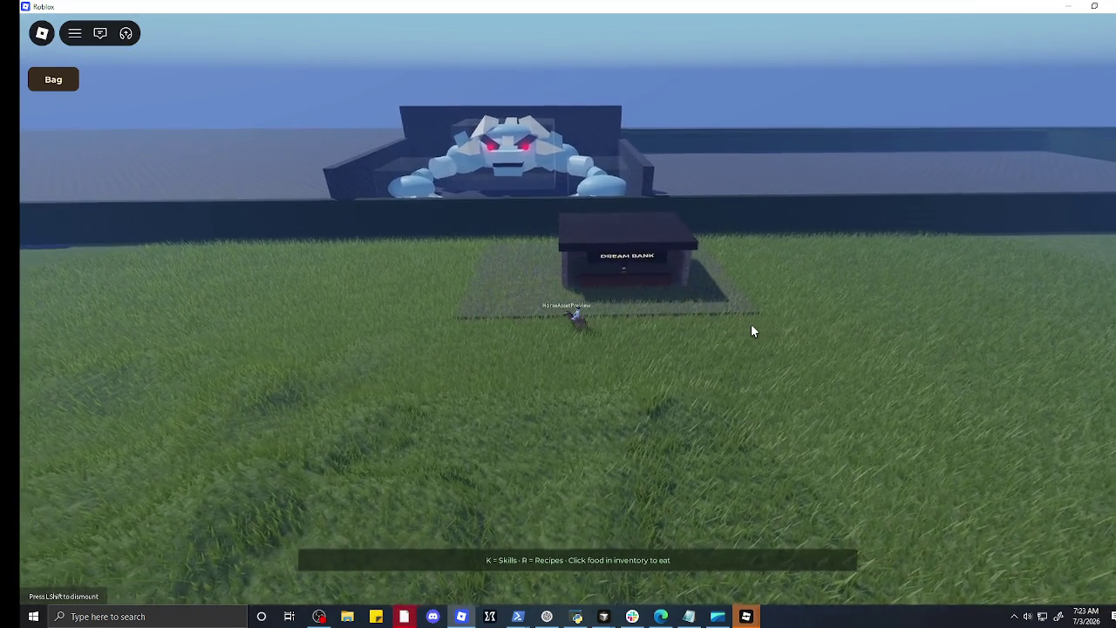
key(a)
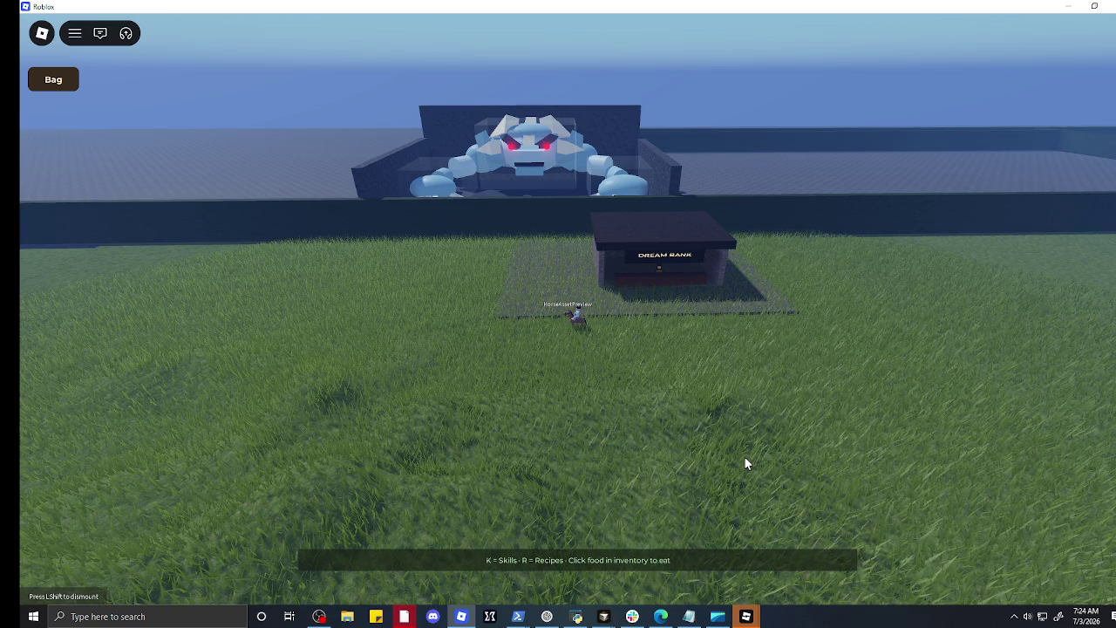
Step: Orbit the camera to view the Dream Bank up close beside the rider
mouse_move(772, 429)
mouse_down()
mouse_move(746, 418)
mouse_move(812, 427)
mouse_up()
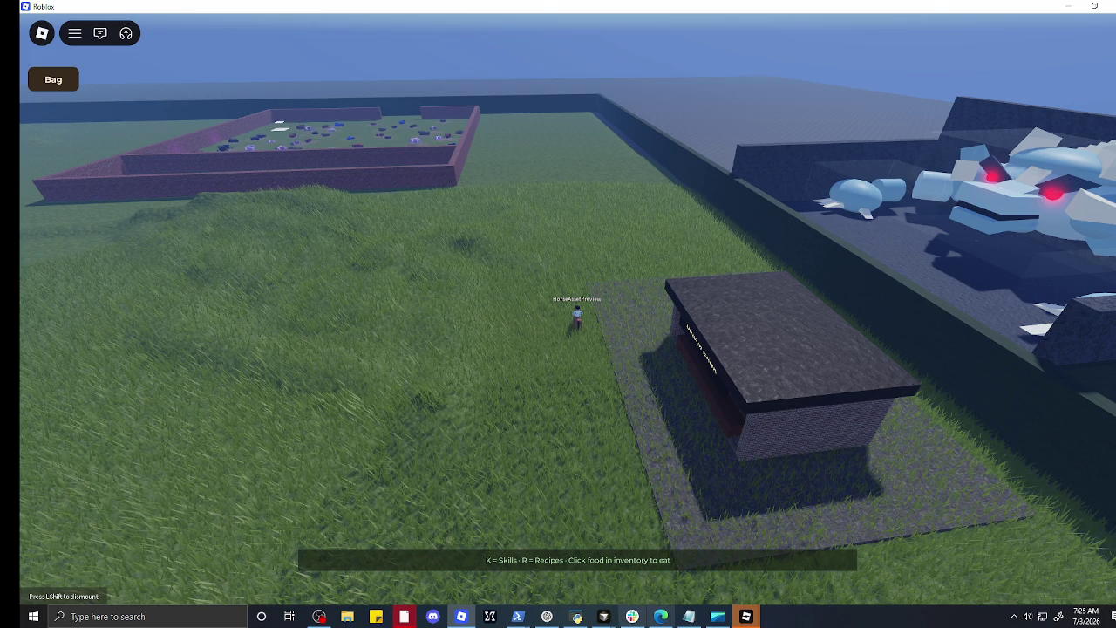
Step: Bring up Agent-2's Cursor window, clear stray chat text, review its commit, then minimize it
mouse_move(610, 617)
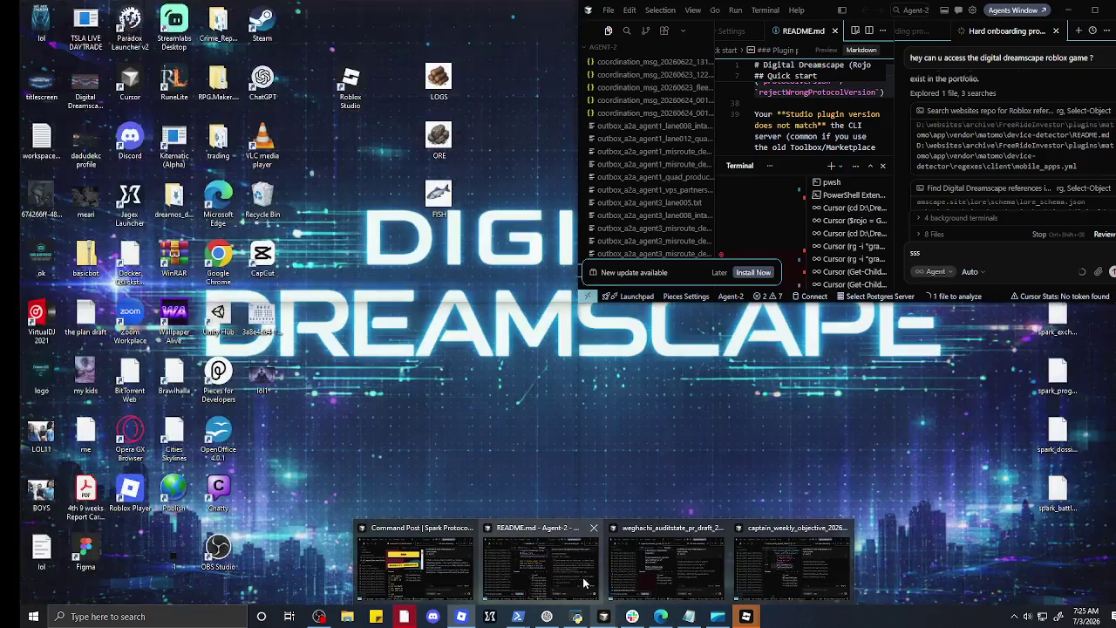
click(581, 575)
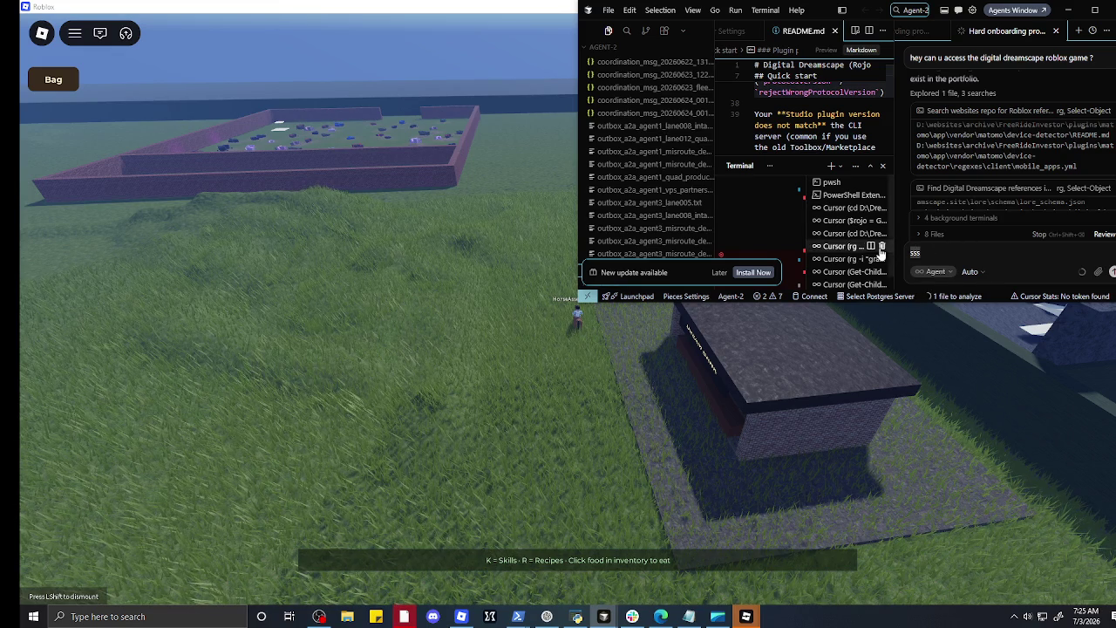
mouse_move(881, 252)
key(BackSpace)
key(BackSpace)
key(BackSpace)
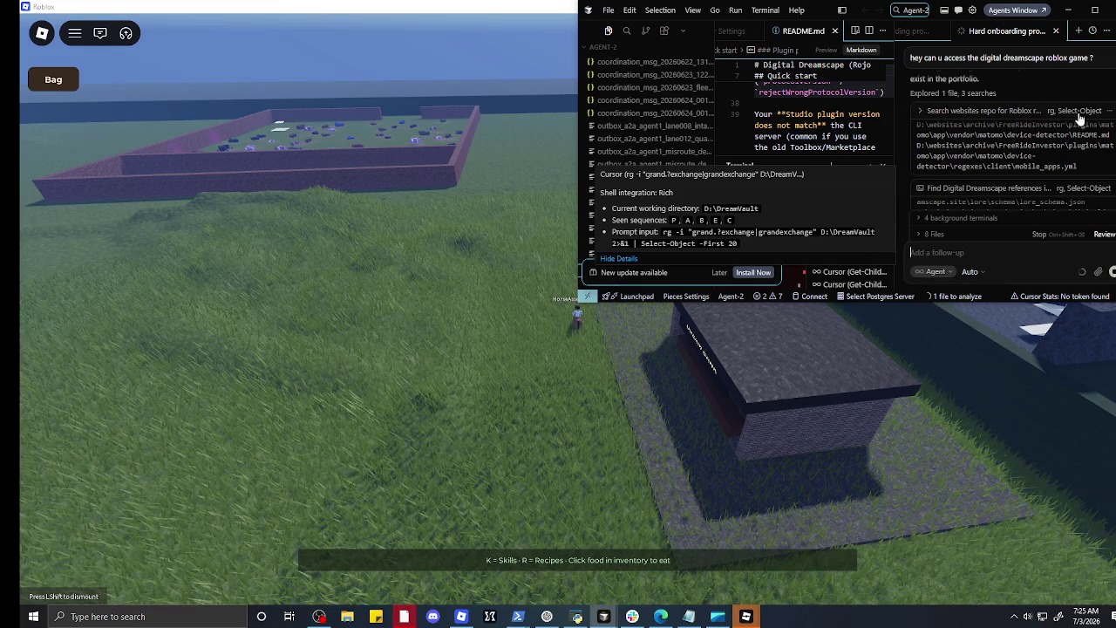
scroll(1052, 127, up, 1)
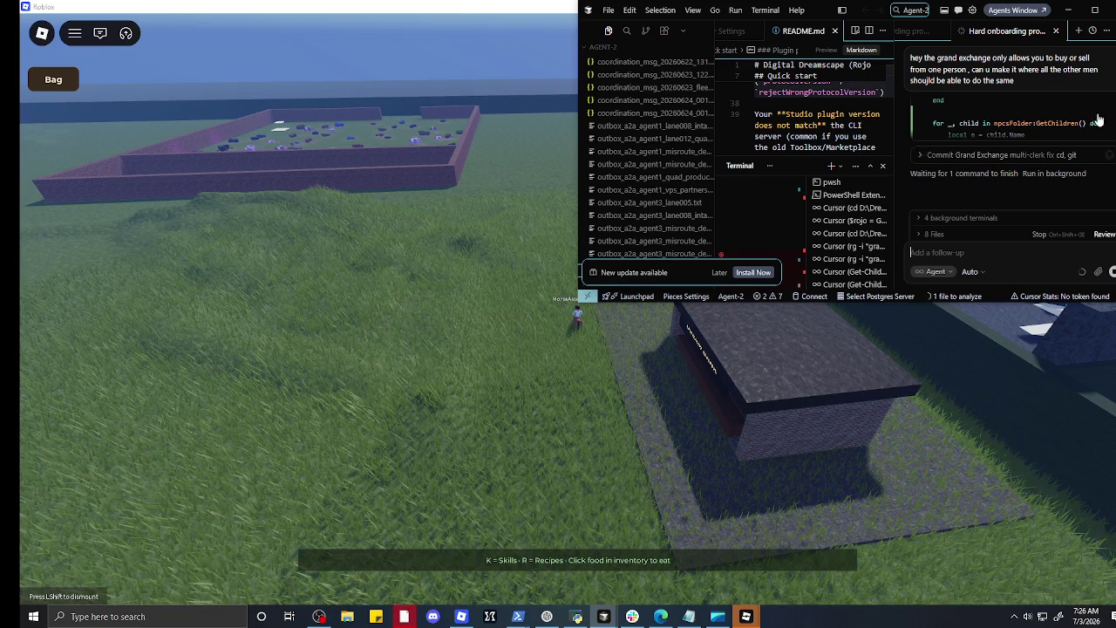
click(880, 353)
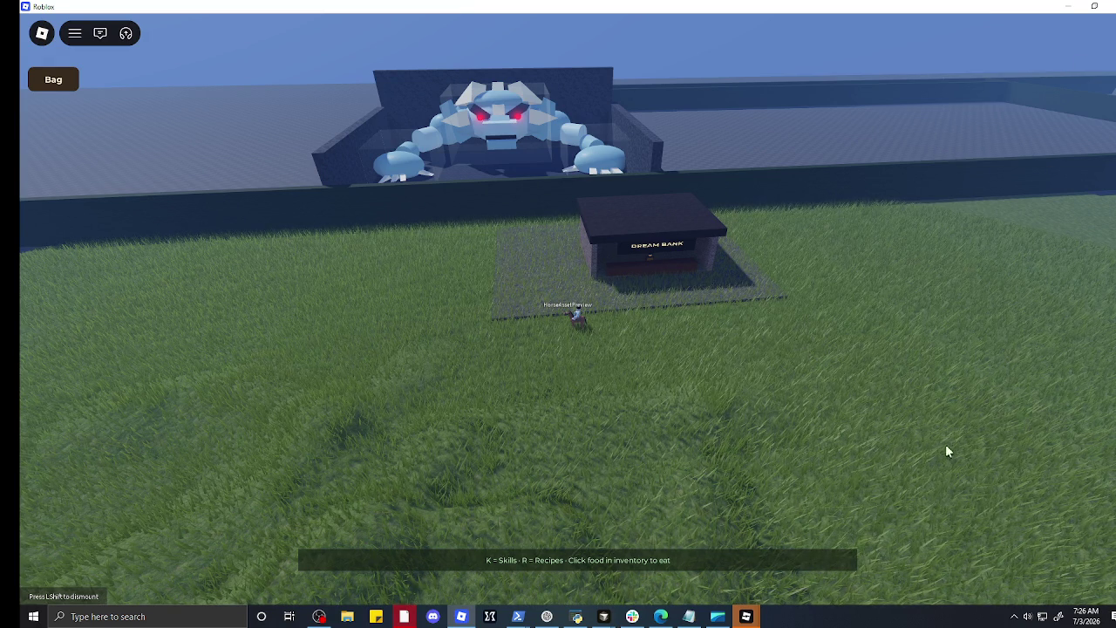
Step: Bring the Agent-2, Command Post, Agent-4 and Agent-1 Cursor windows to the front
mouse_move(604, 621)
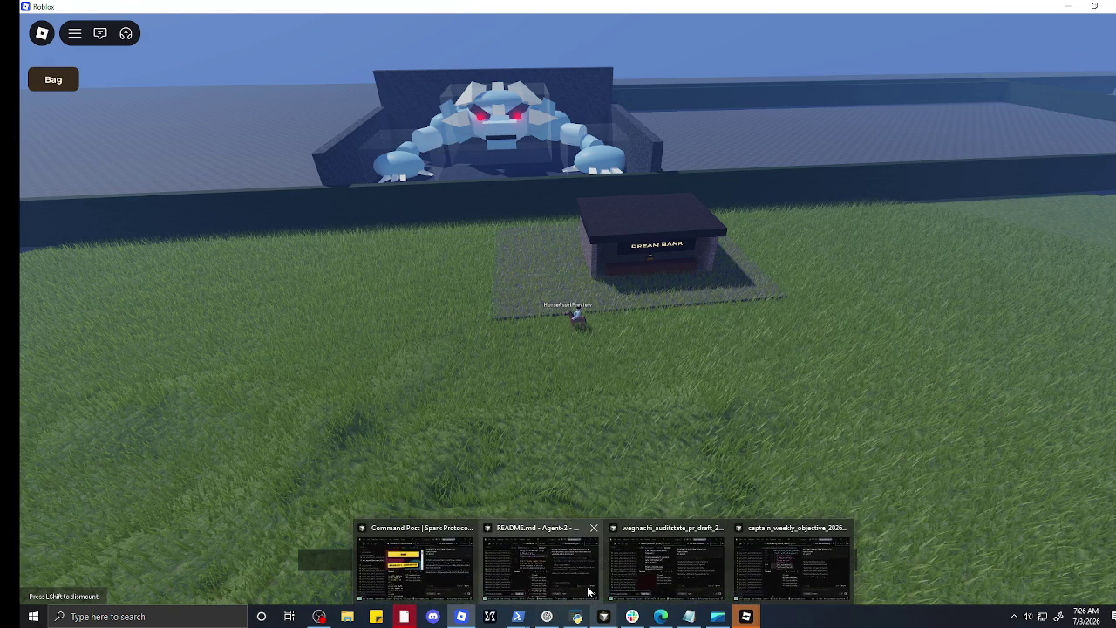
click(666, 562)
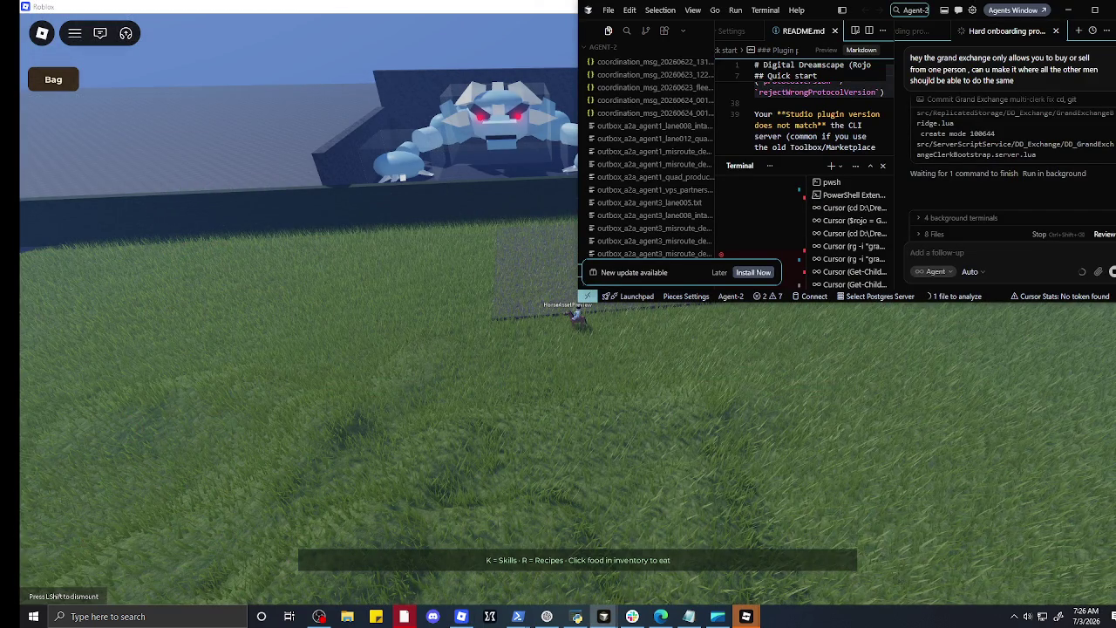
mouse_move(601, 618)
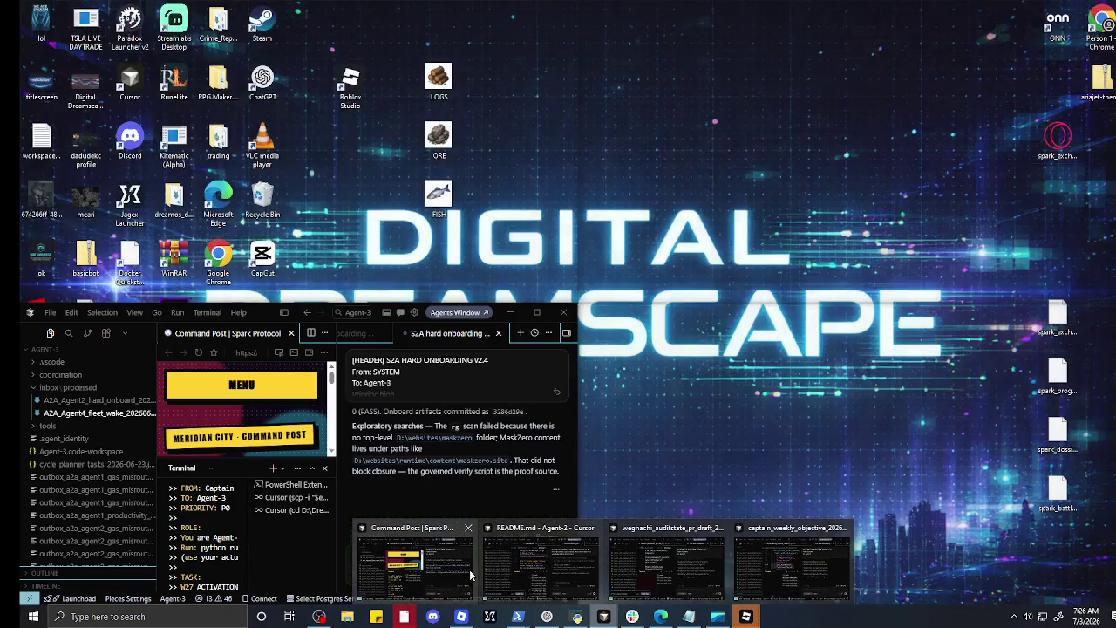
click(470, 569)
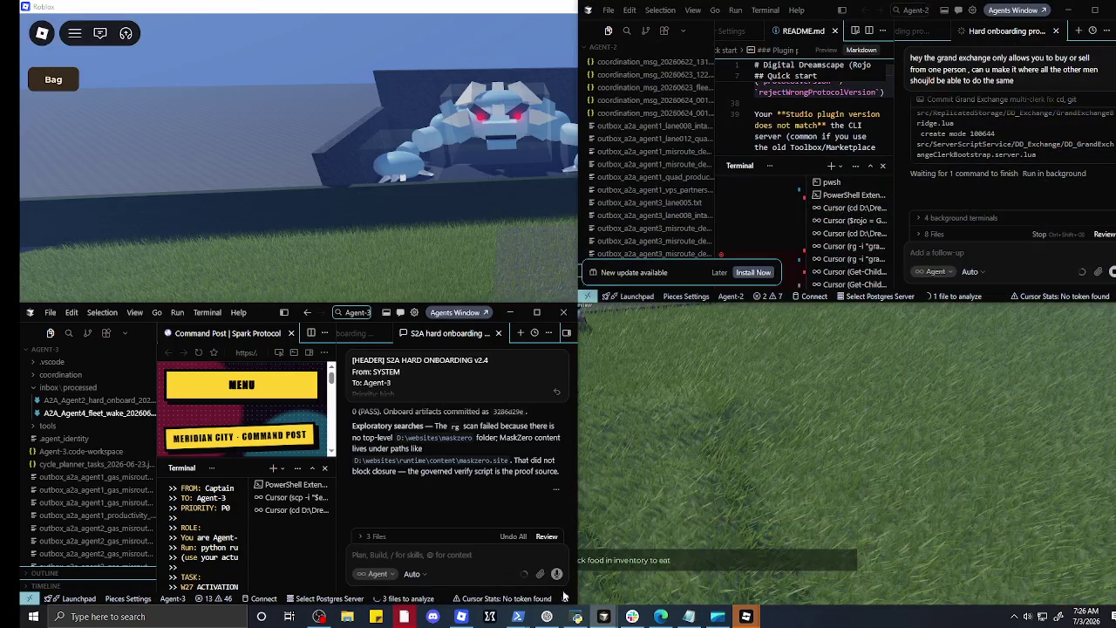
mouse_move(603, 618)
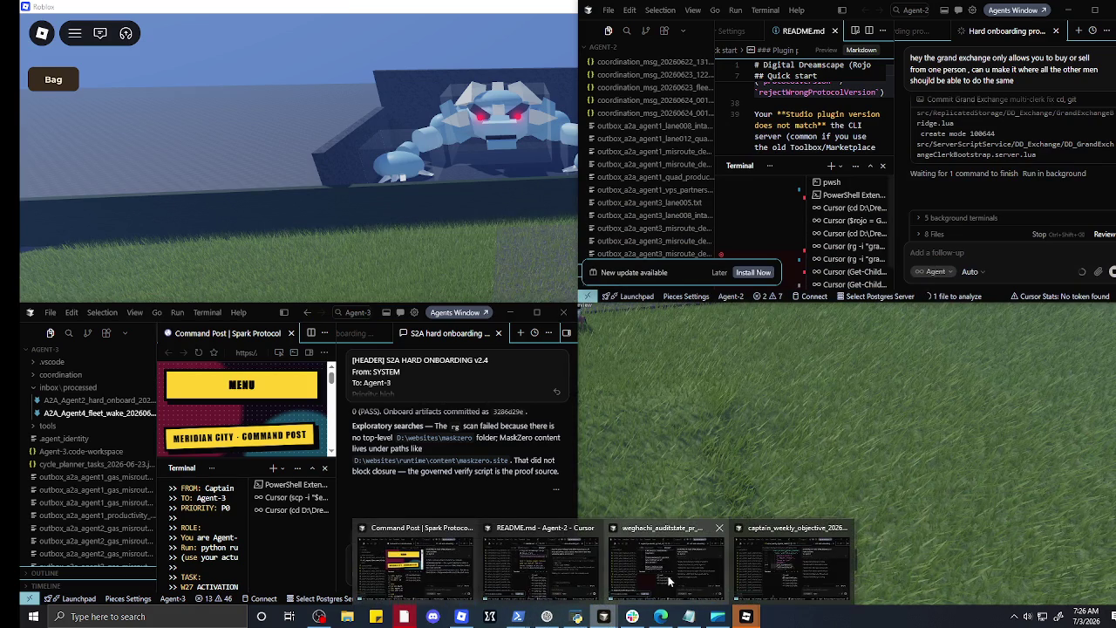
click(672, 571)
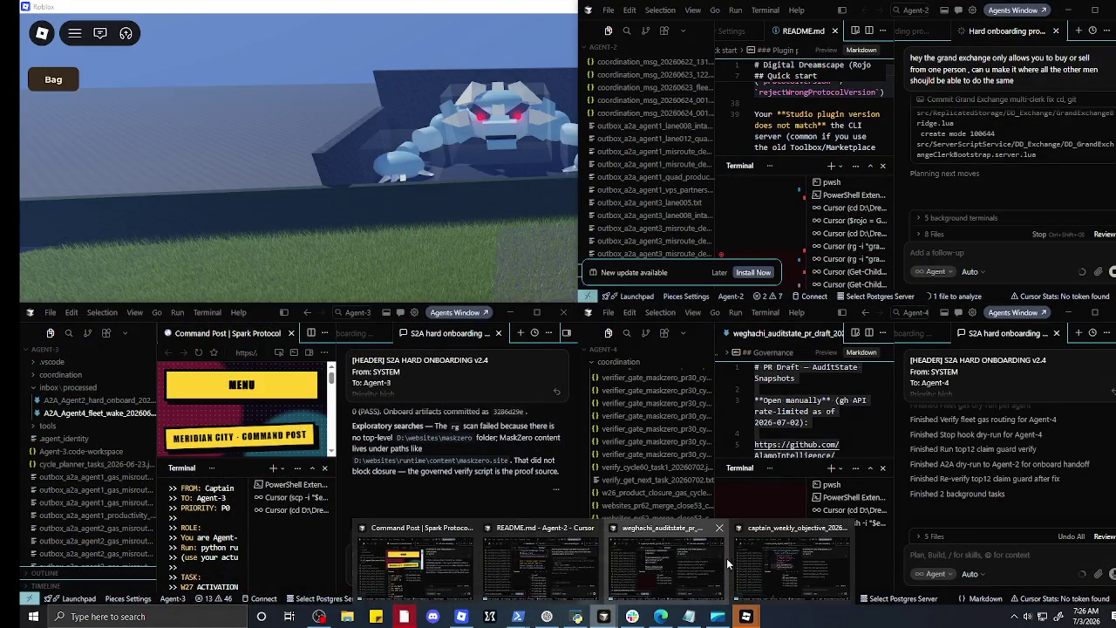
click(733, 556)
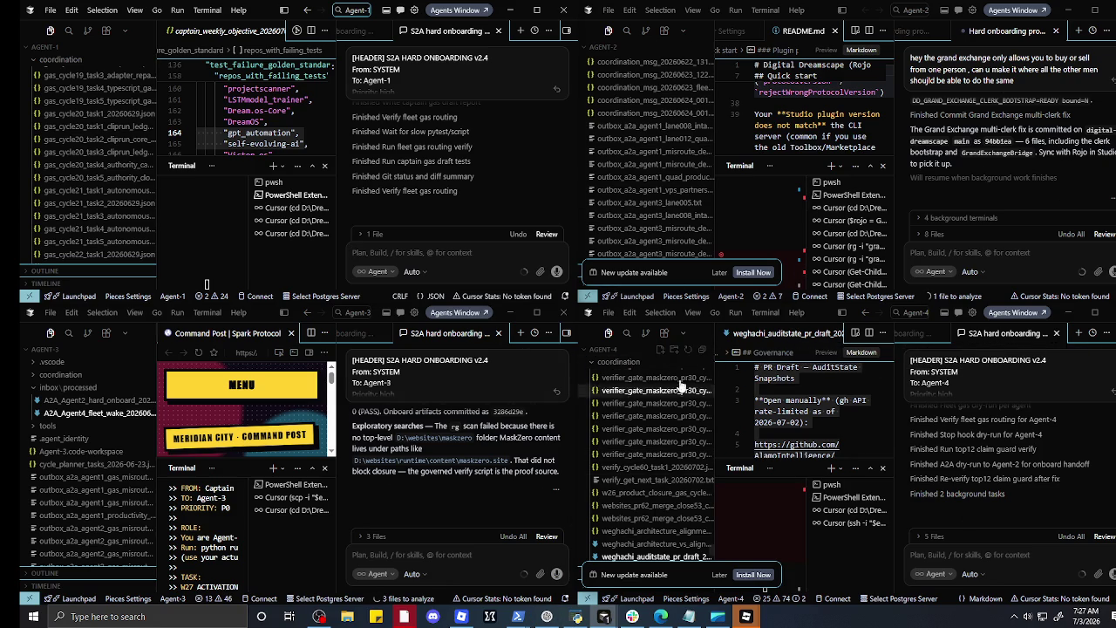
click(1036, 256)
text(i)
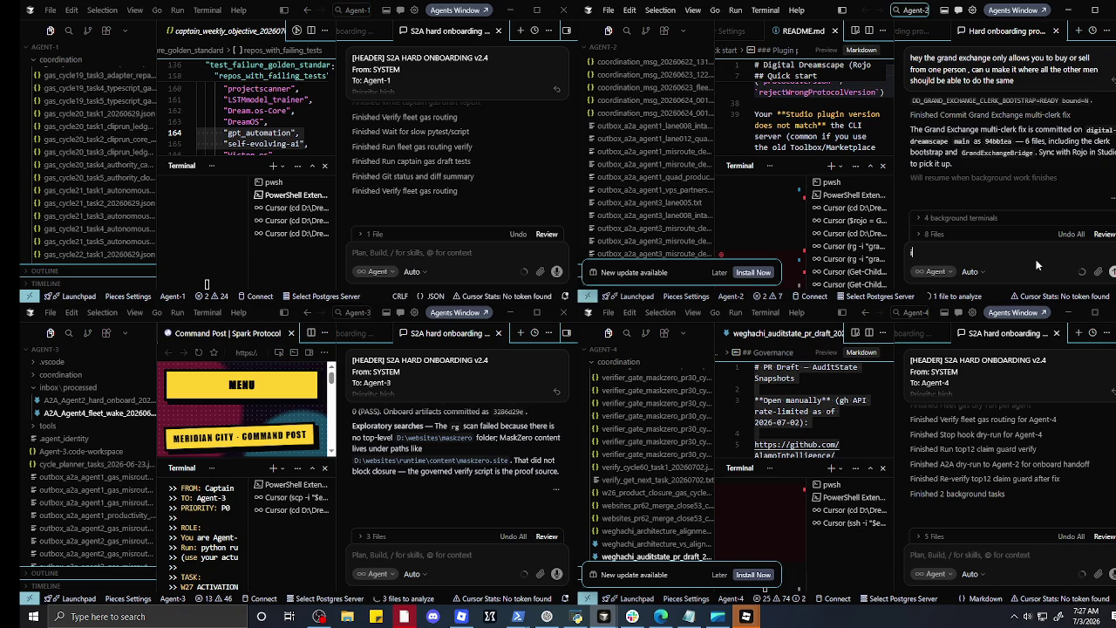
text( need you to create)
text( a roblox)
text( game skill)
drag(1045, 251, 909, 240)
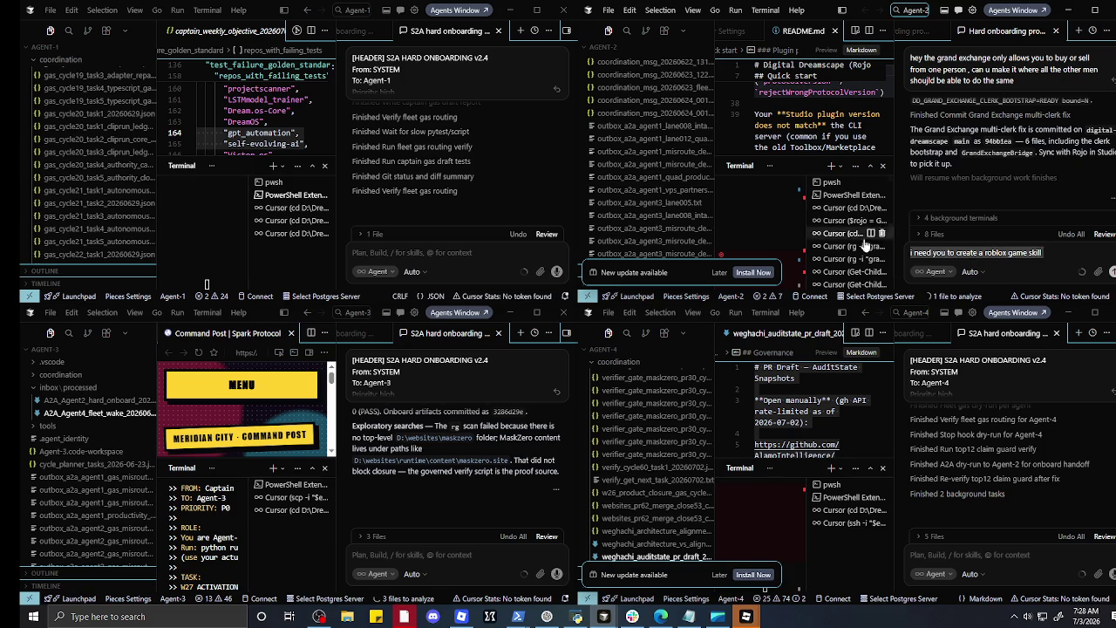
key(ctrl+x)
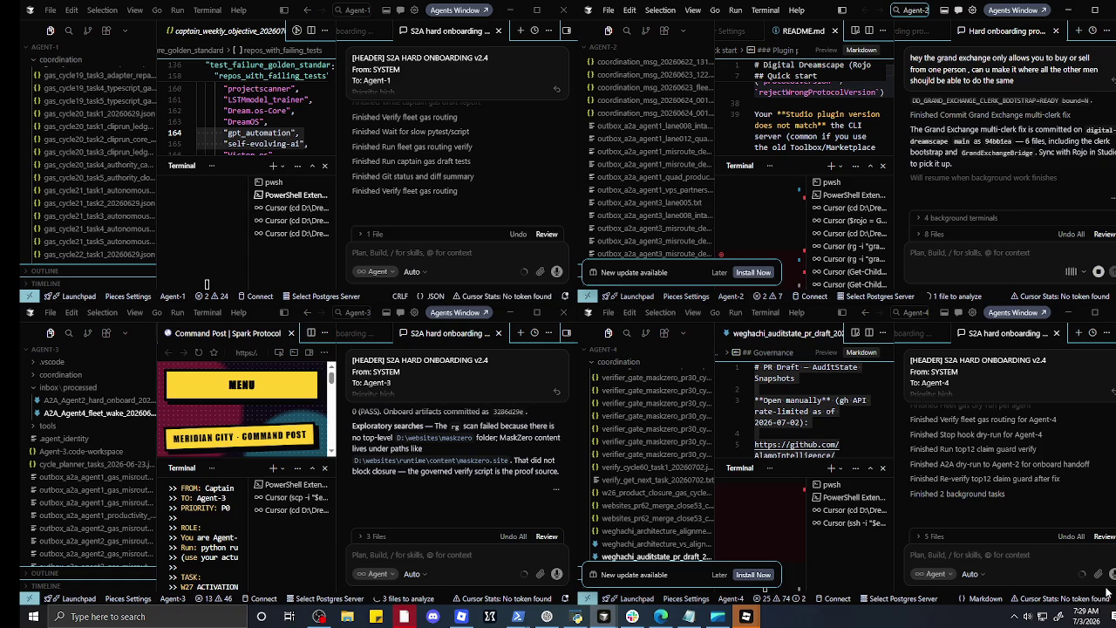
Step: Check the dictation language list, stop Agent-2's voice dictation, and focus its empty chat box
click(1085, 275)
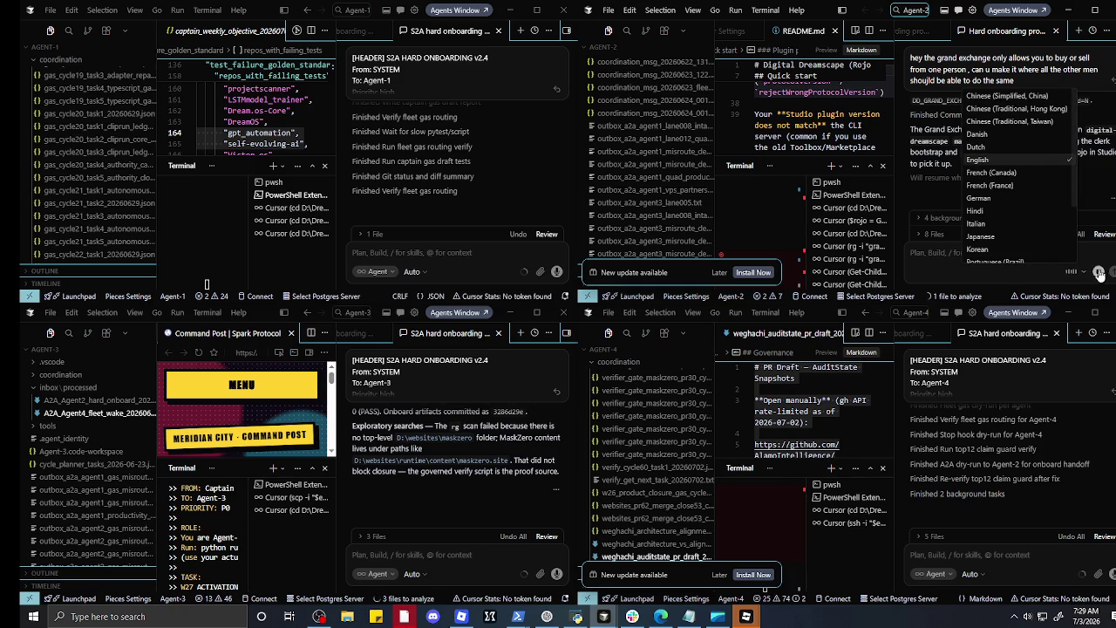
click(1085, 276)
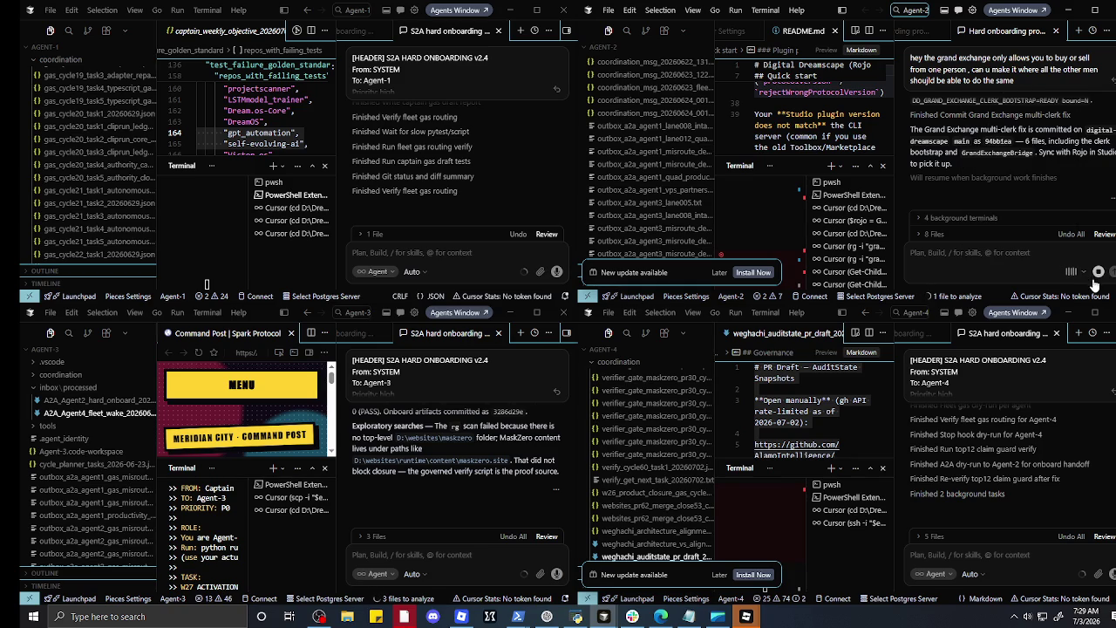
click(1099, 277)
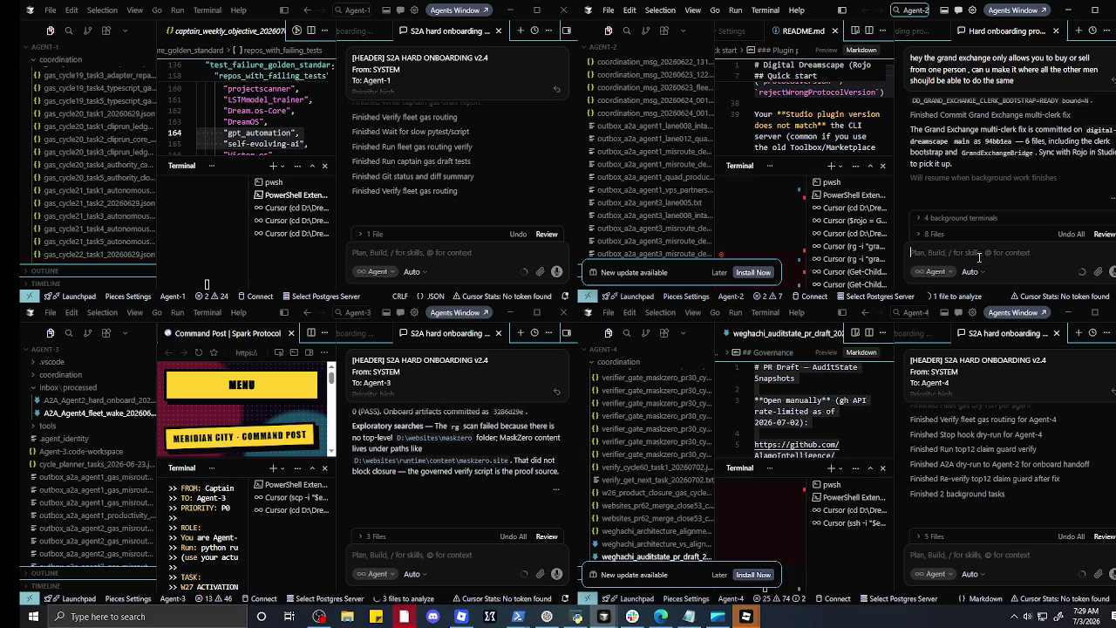
click(953, 252)
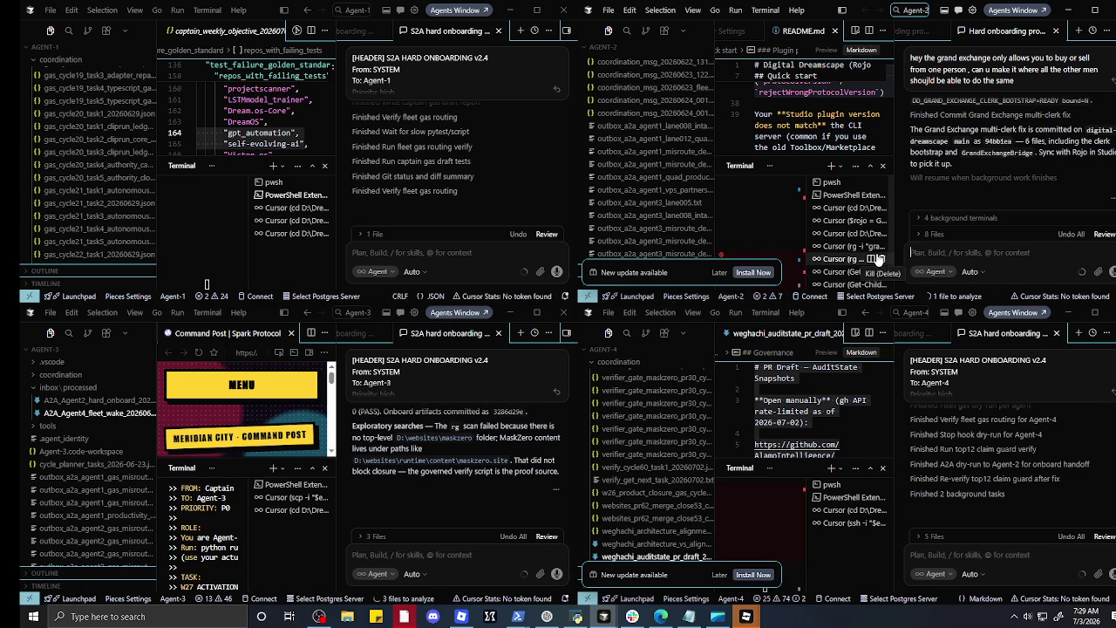
Step: Bring up the Webcam Style Selector window from the taskbar
mouse_move(869, 255)
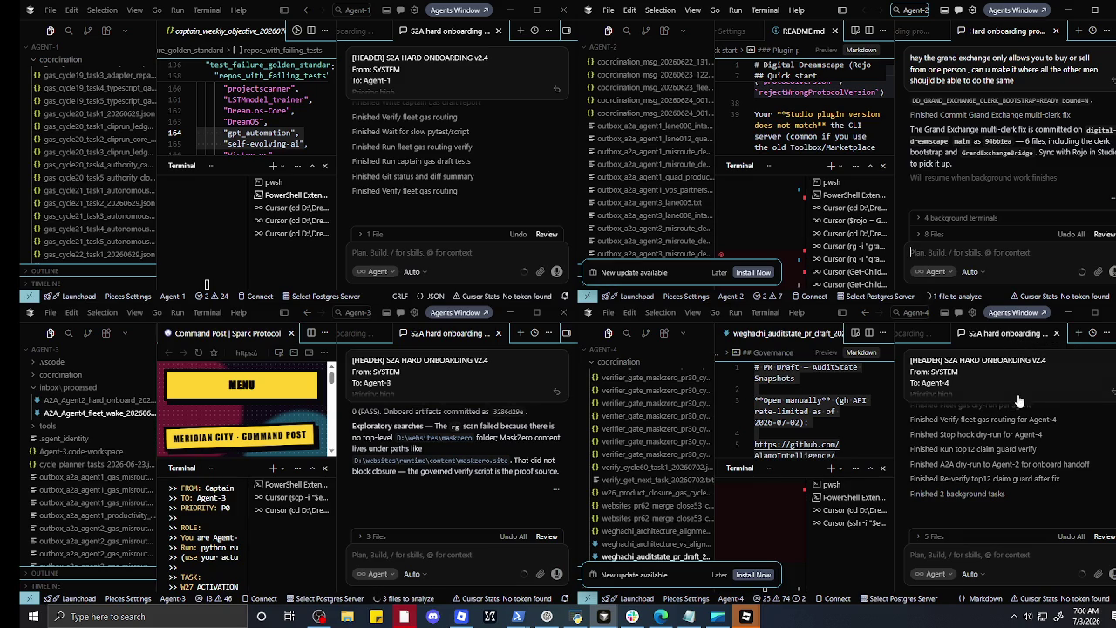
mouse_move(1043, 618)
mouse_move(462, 616)
mouse_move(512, 618)
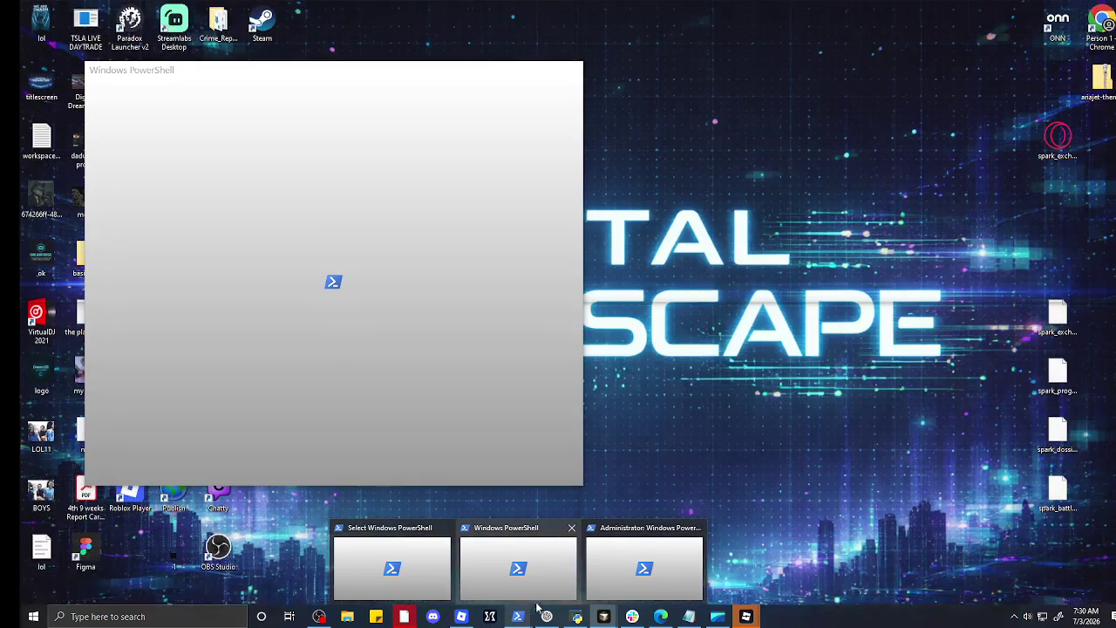
mouse_move(603, 617)
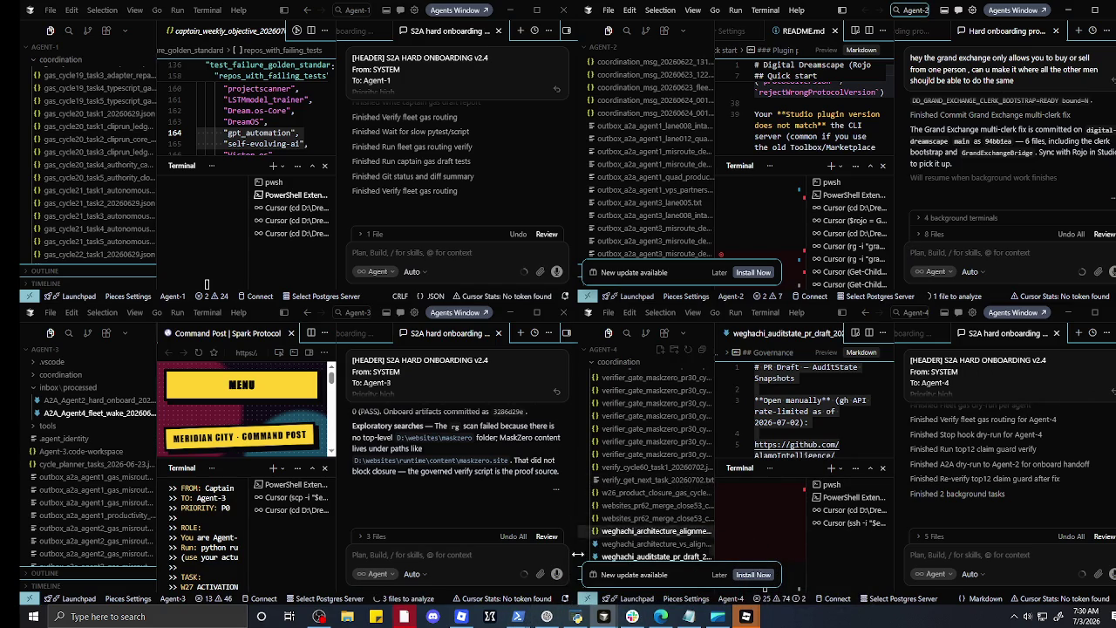
click(575, 616)
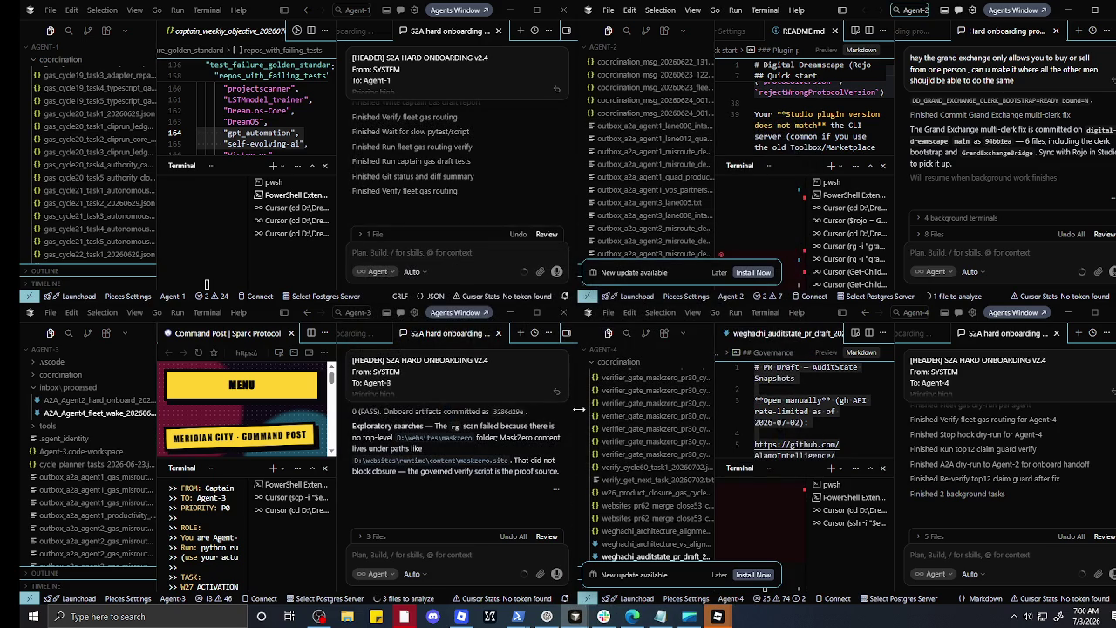
Step: Bring OBS Studio, live on the 'face only' scene, to the front
mouse_move(660, 617)
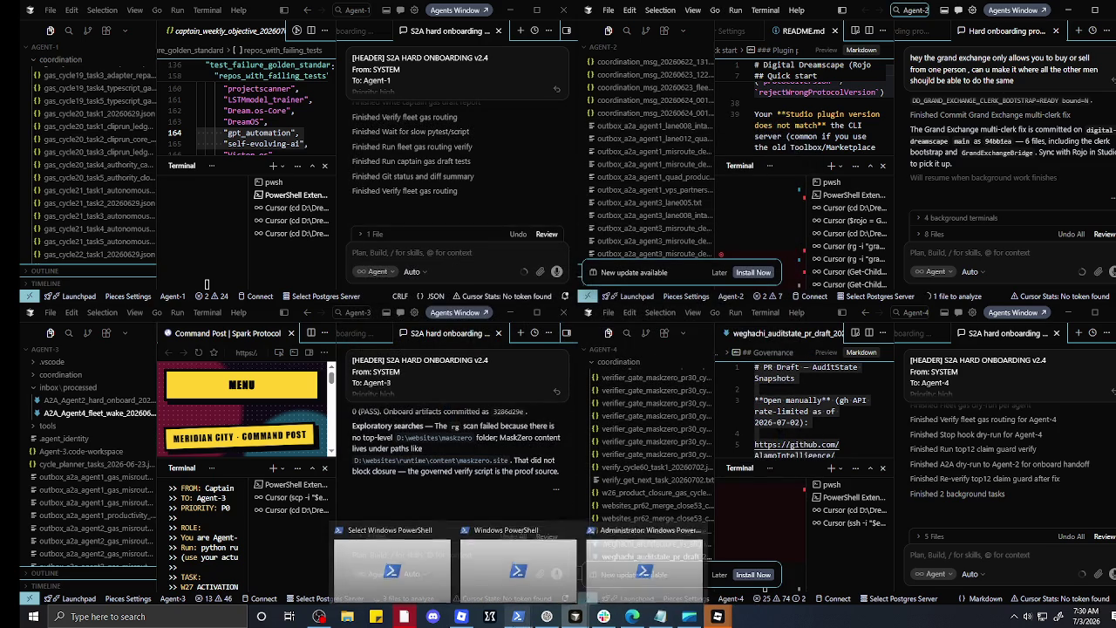
mouse_move(461, 618)
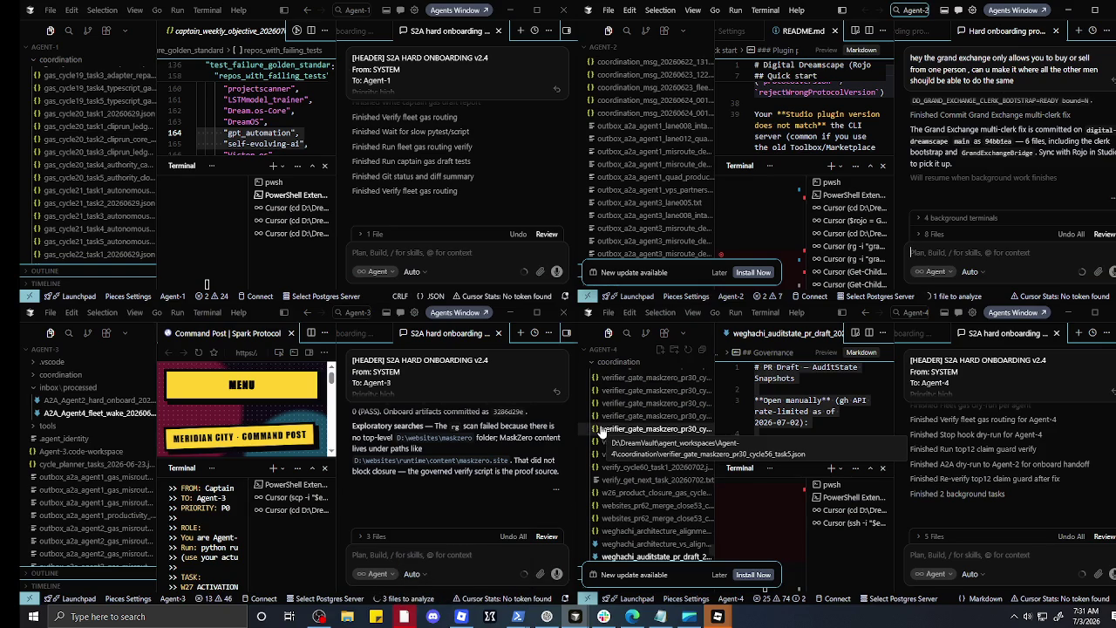
click(319, 616)
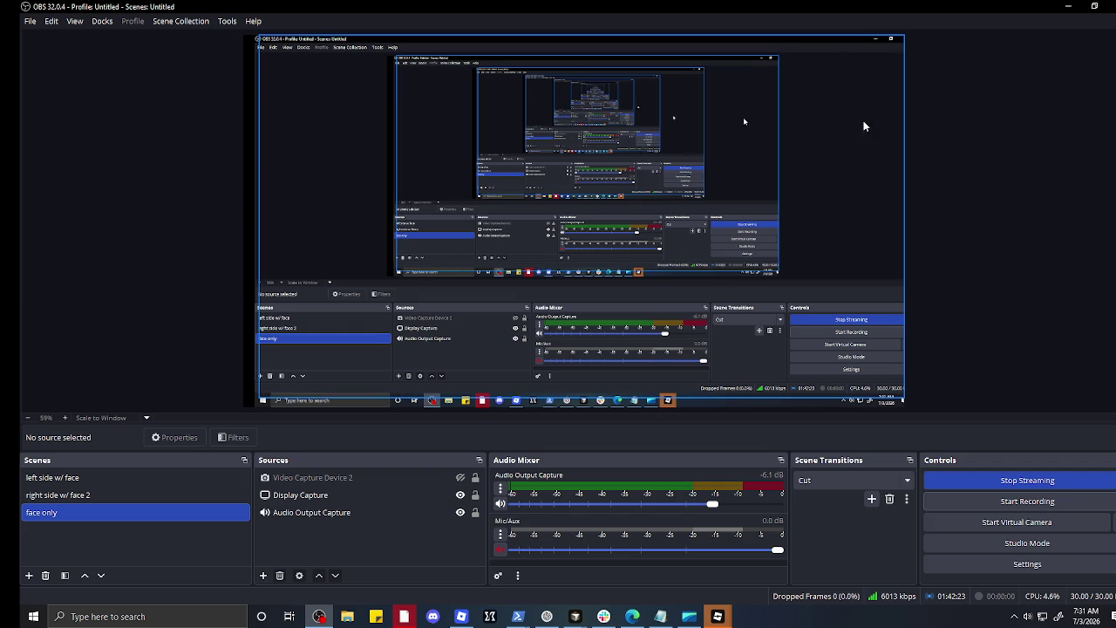
Step: Minimize OBS Studio so the four Cursor agent windows fill the screen
click(1067, 7)
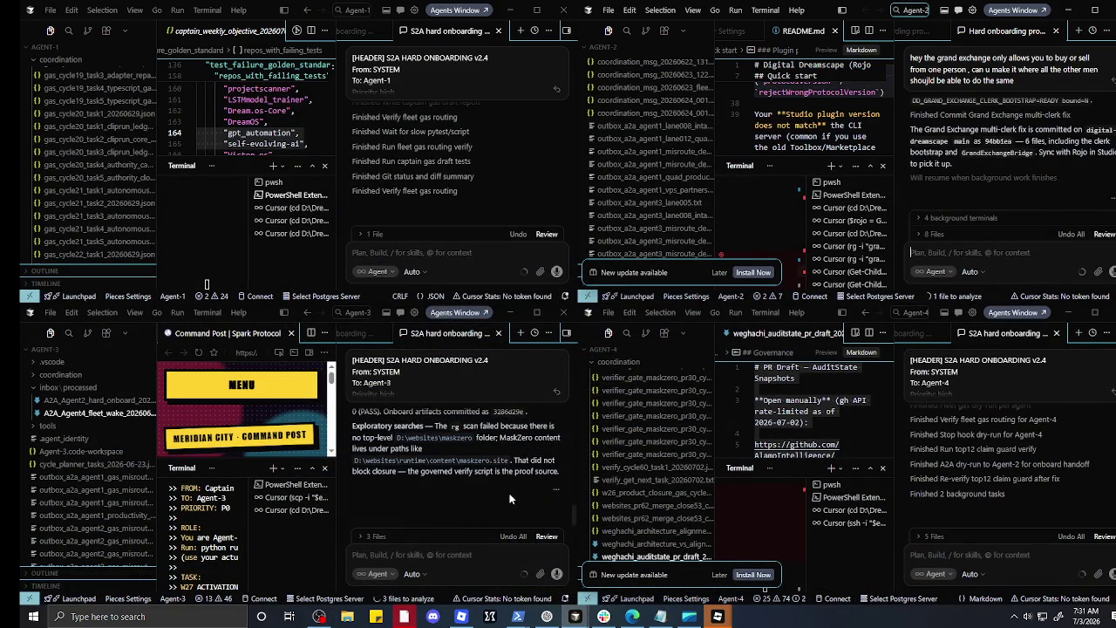
Step: Peek at the Chrome window, bring OBS Studio back to the front, and unmute Mic/Aux
mouse_move(610, 617)
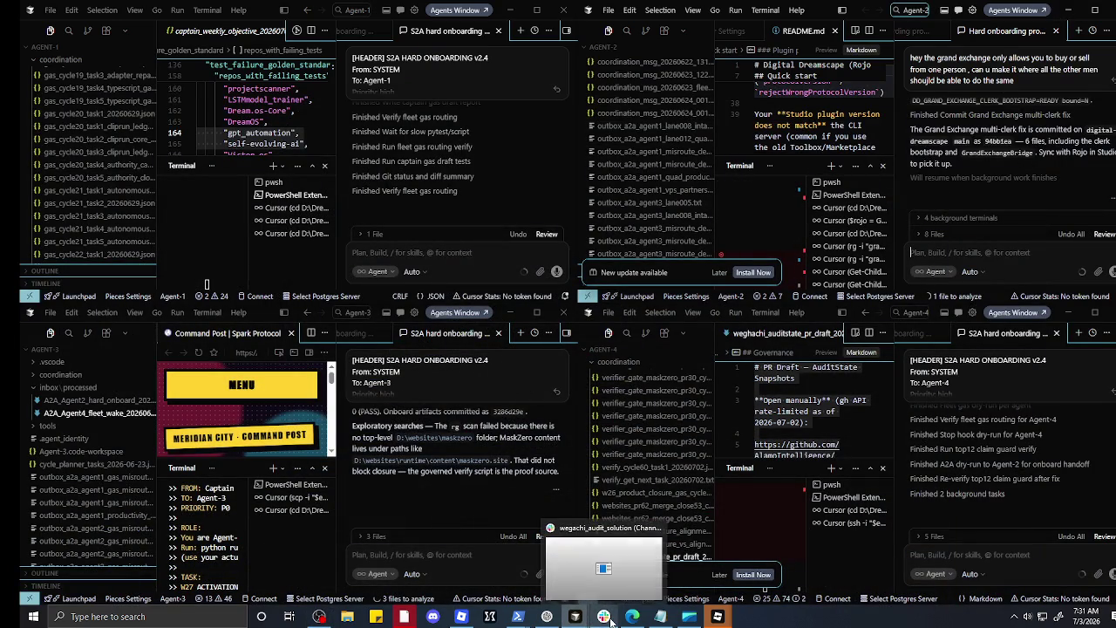
mouse_move(628, 558)
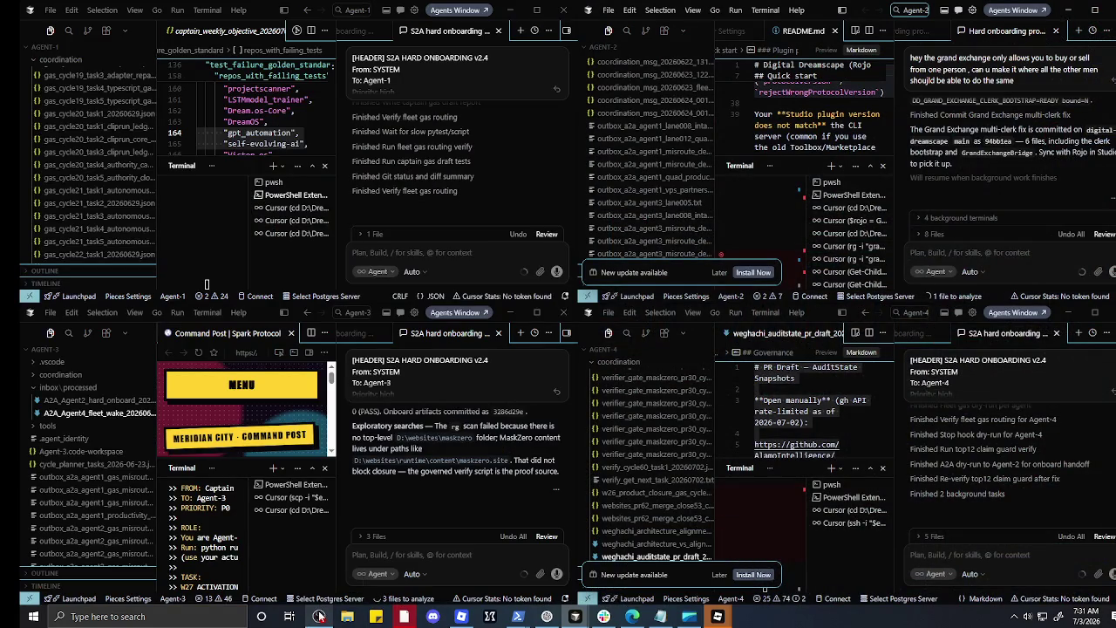
click(319, 616)
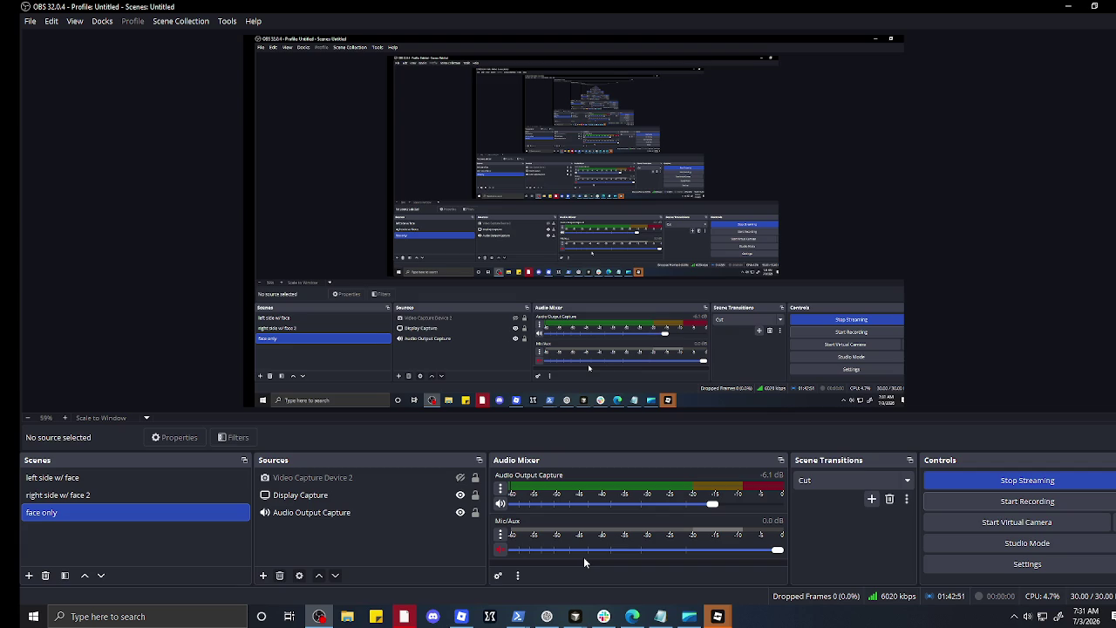
click(500, 549)
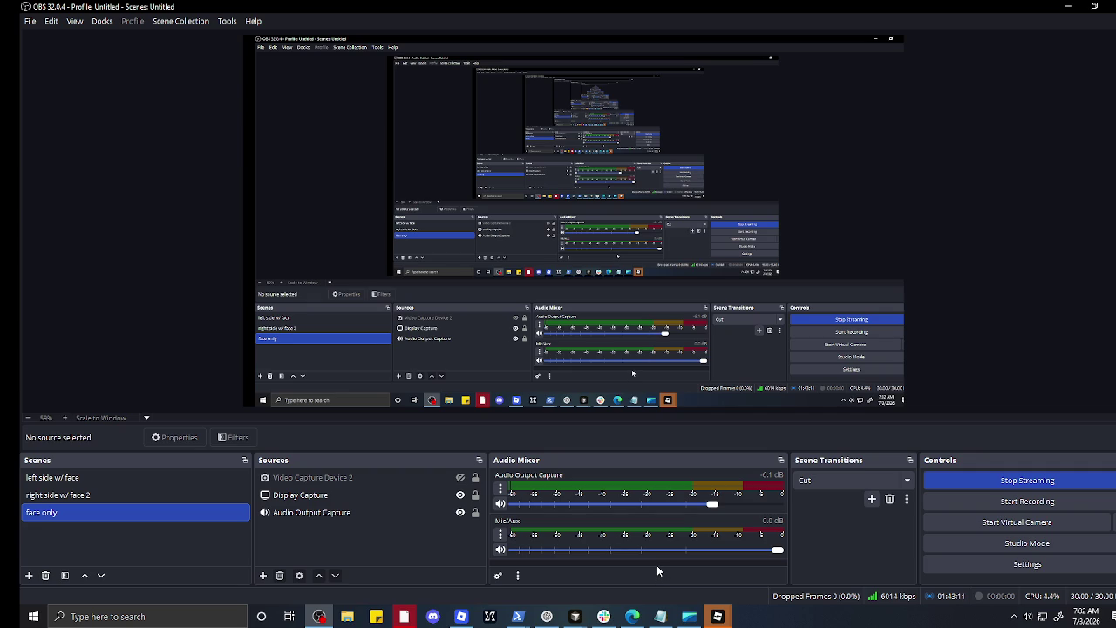
Step: Drop Mic/Aux from -45 to -59.9 dB, mute it, then set its fader to -3.2 dB
click(578, 550)
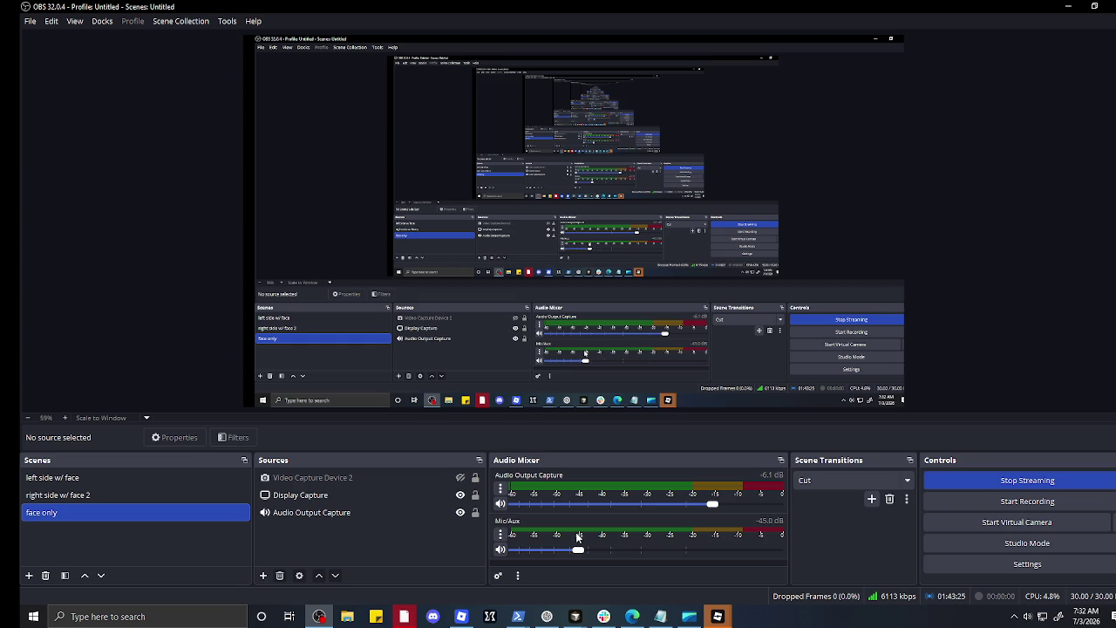
click(557, 550)
click(500, 549)
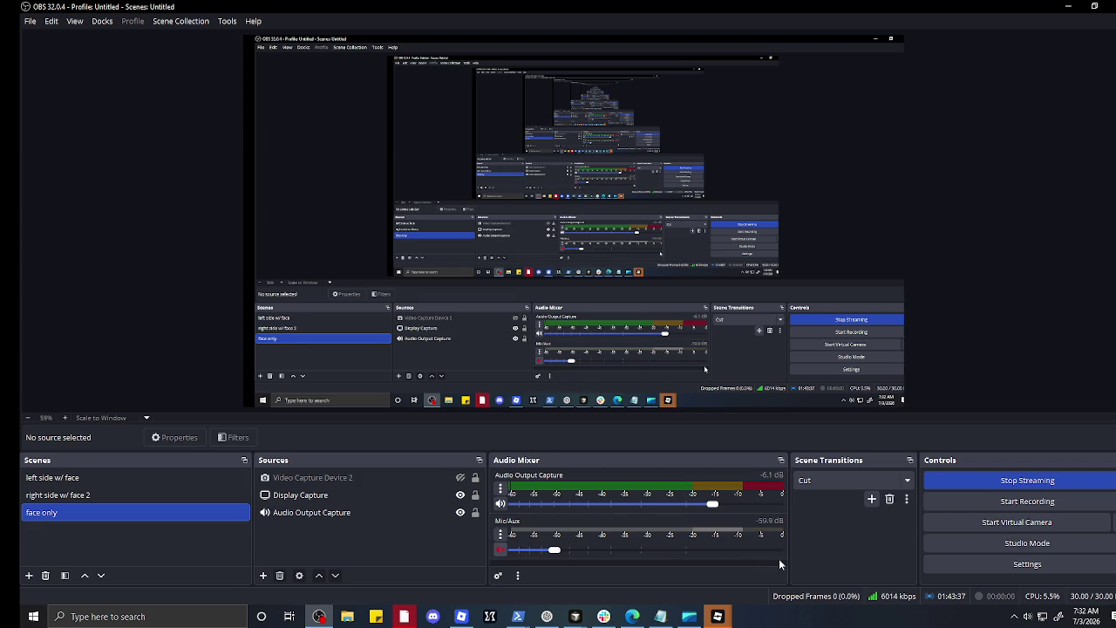
click(737, 550)
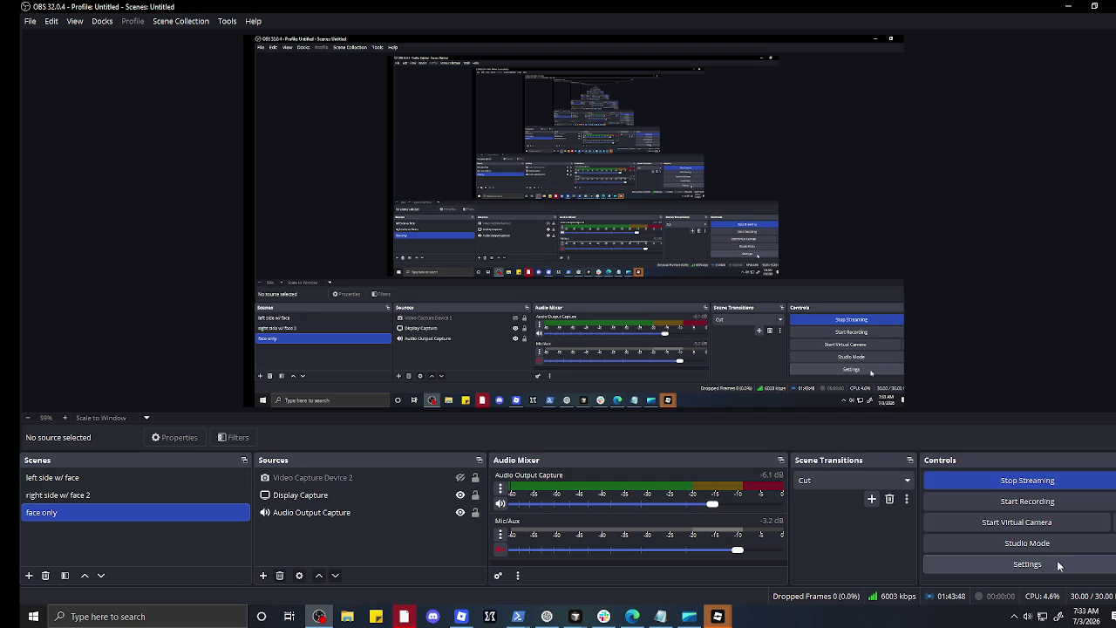
click(1022, 568)
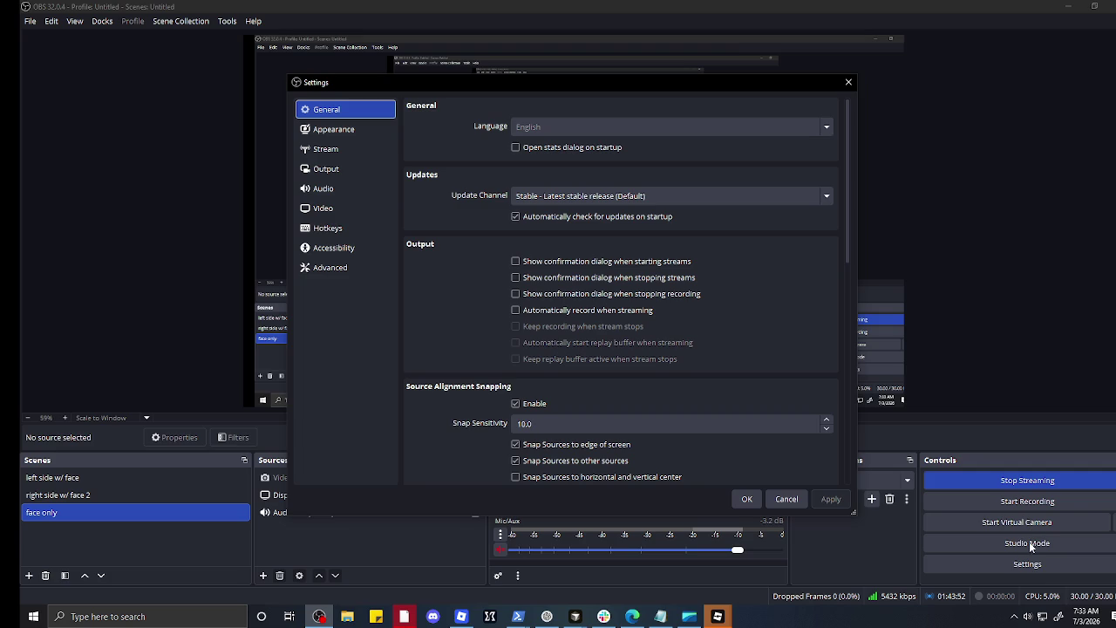
mouse_move(1026, 618)
click(847, 82)
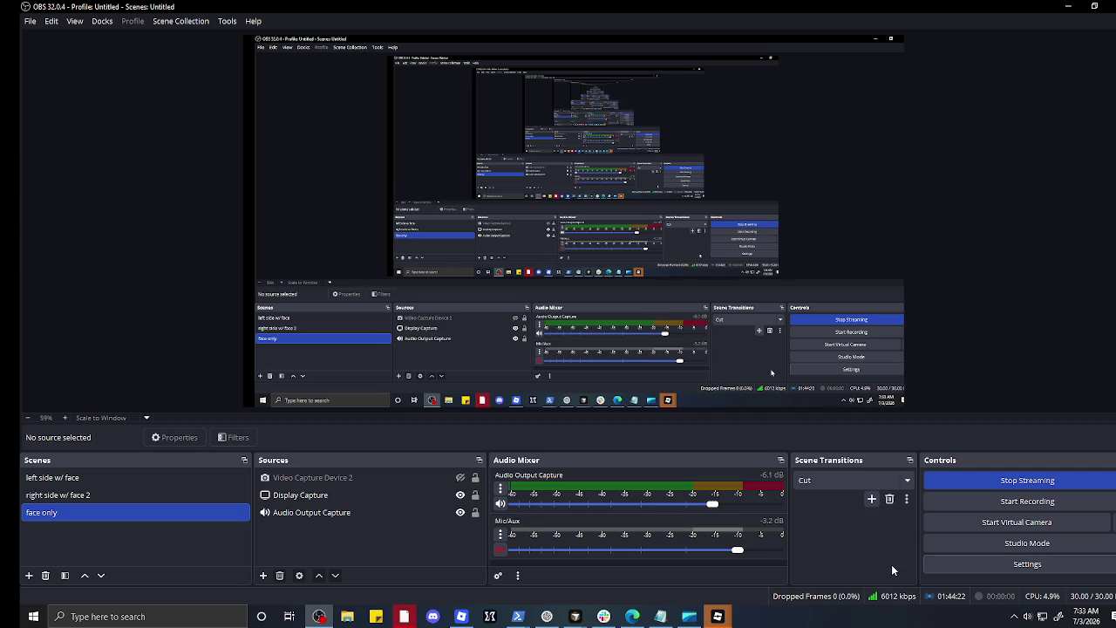
click(1025, 618)
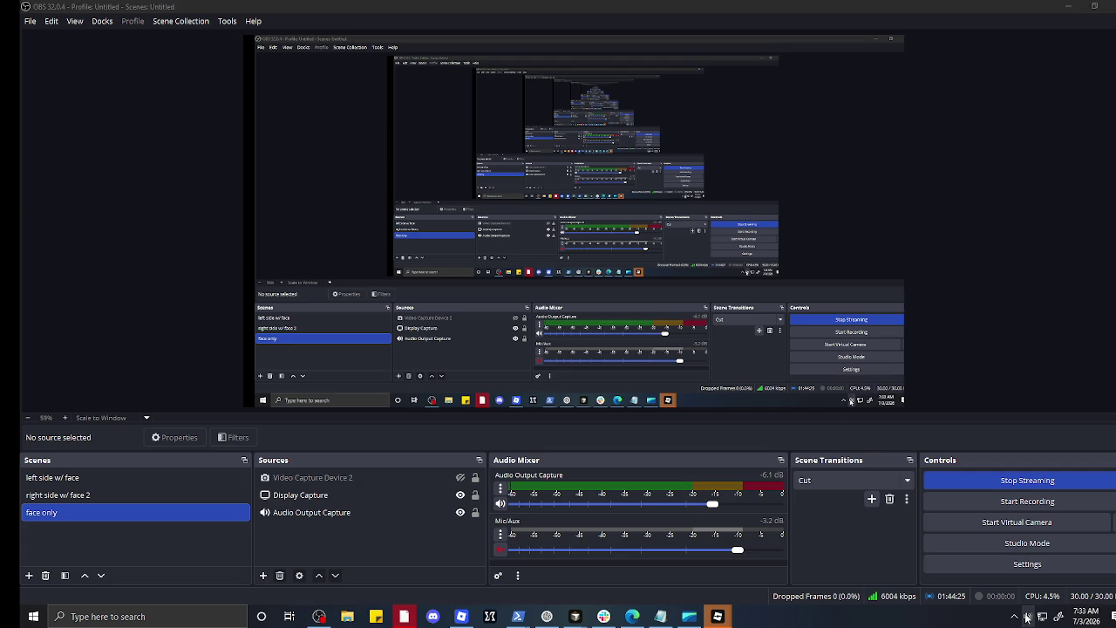
Step: Open the Windows volume flyout and view the list of playback devices
click(1027, 616)
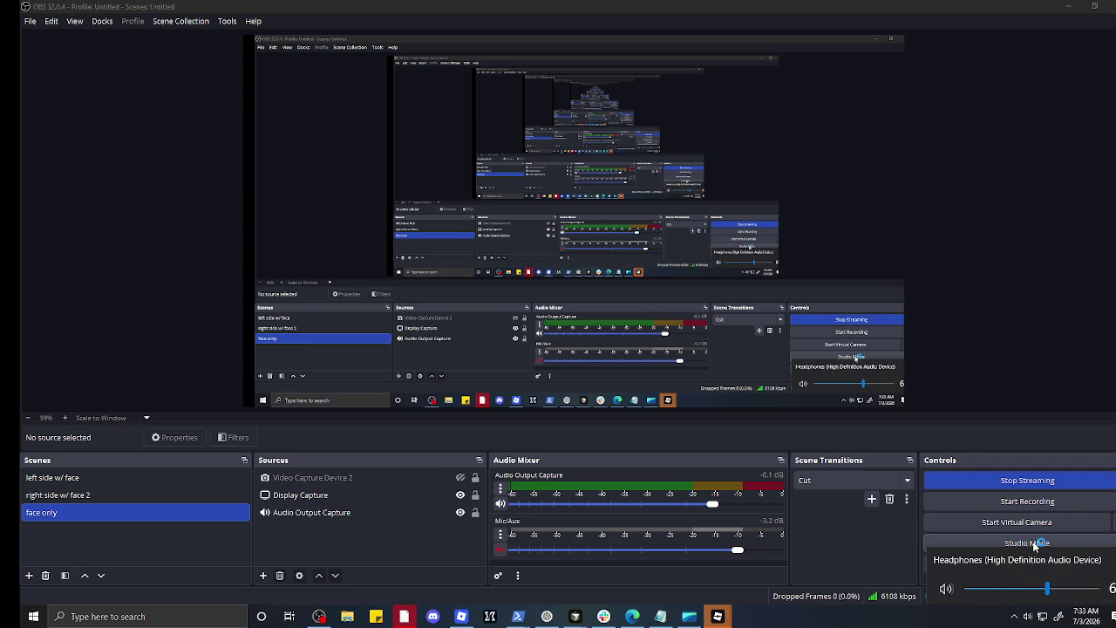
click(1103, 565)
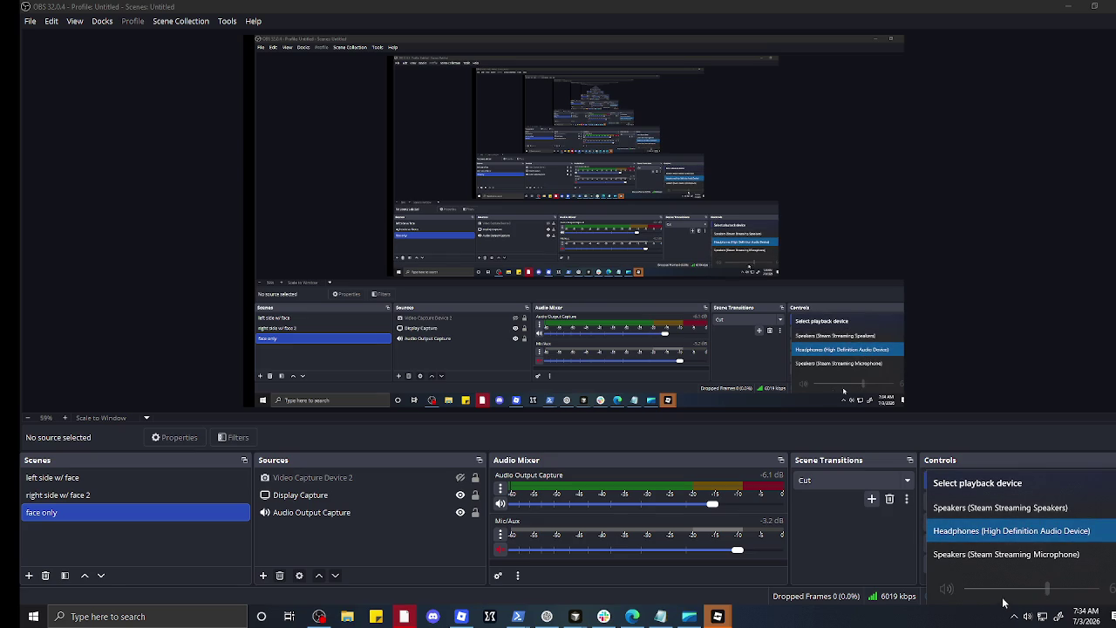
click(1029, 615)
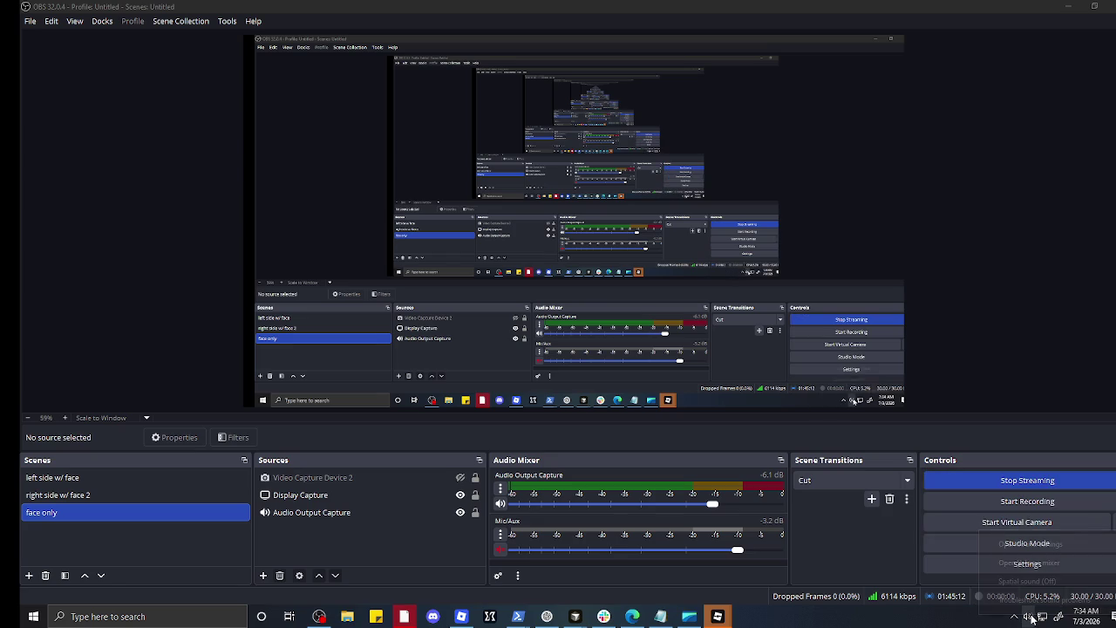
Step: Open the speaker icon's quick sound menu and go to Sound settings
right_click(1032, 616)
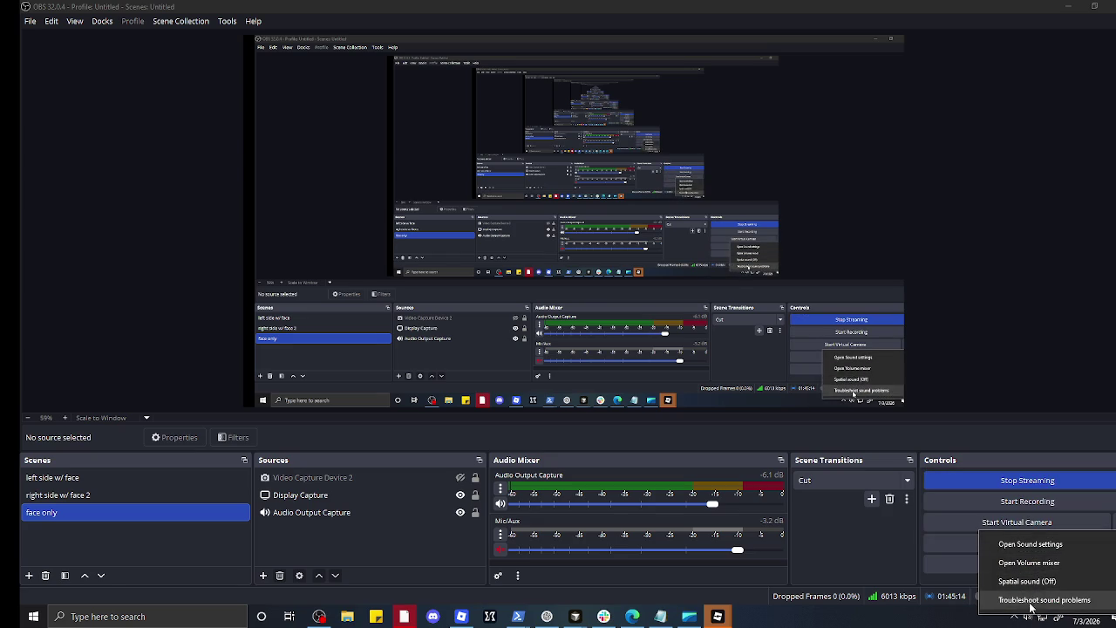
click(1027, 617)
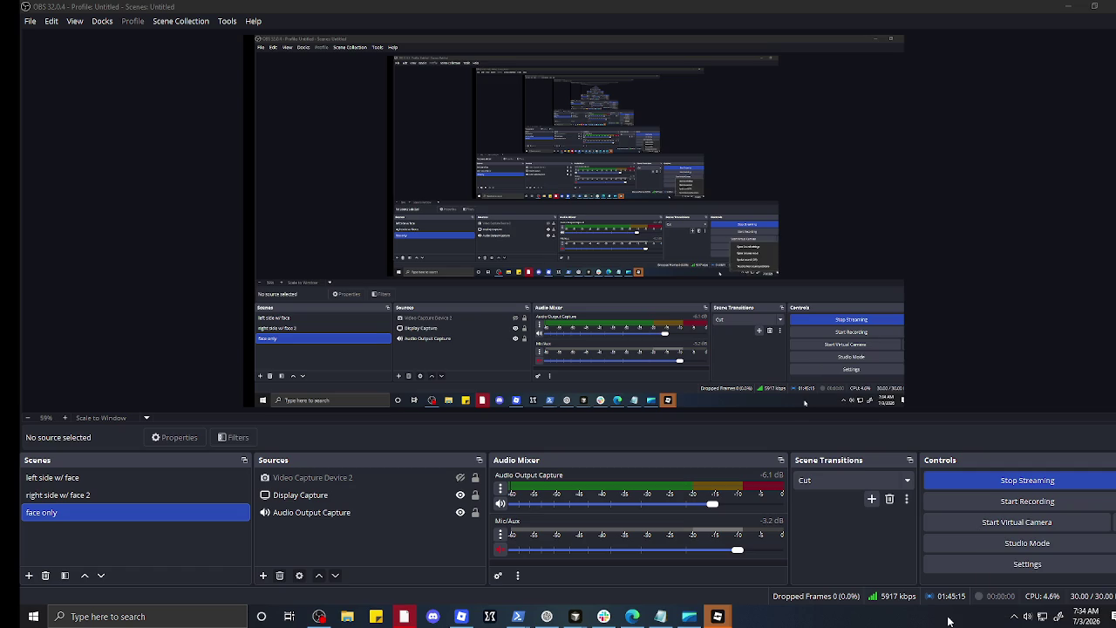
click(1028, 617)
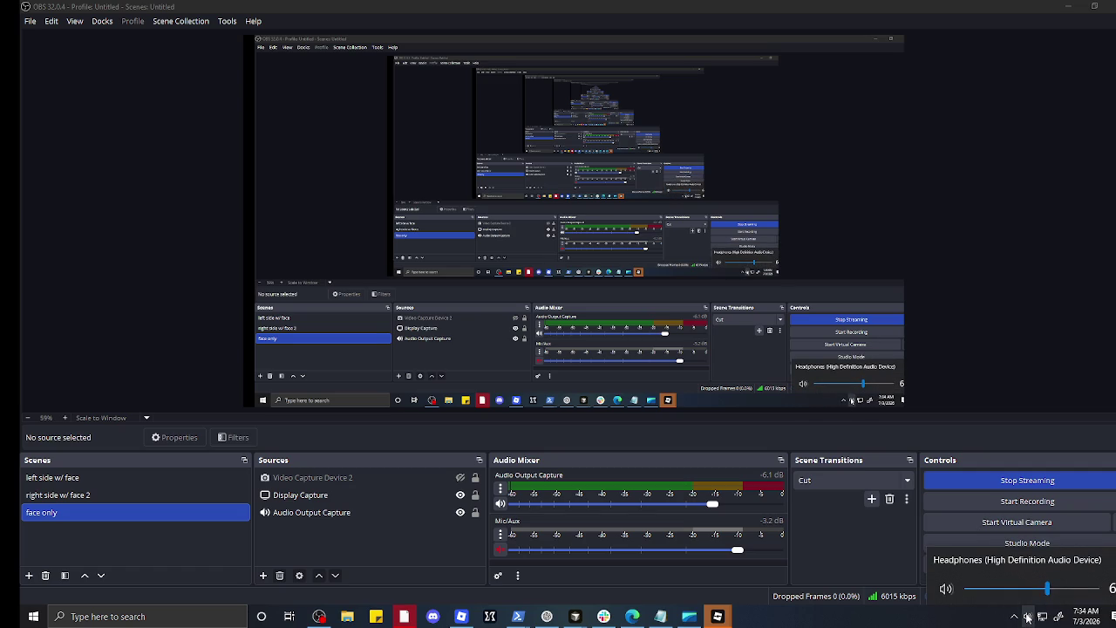
right_click(1028, 616)
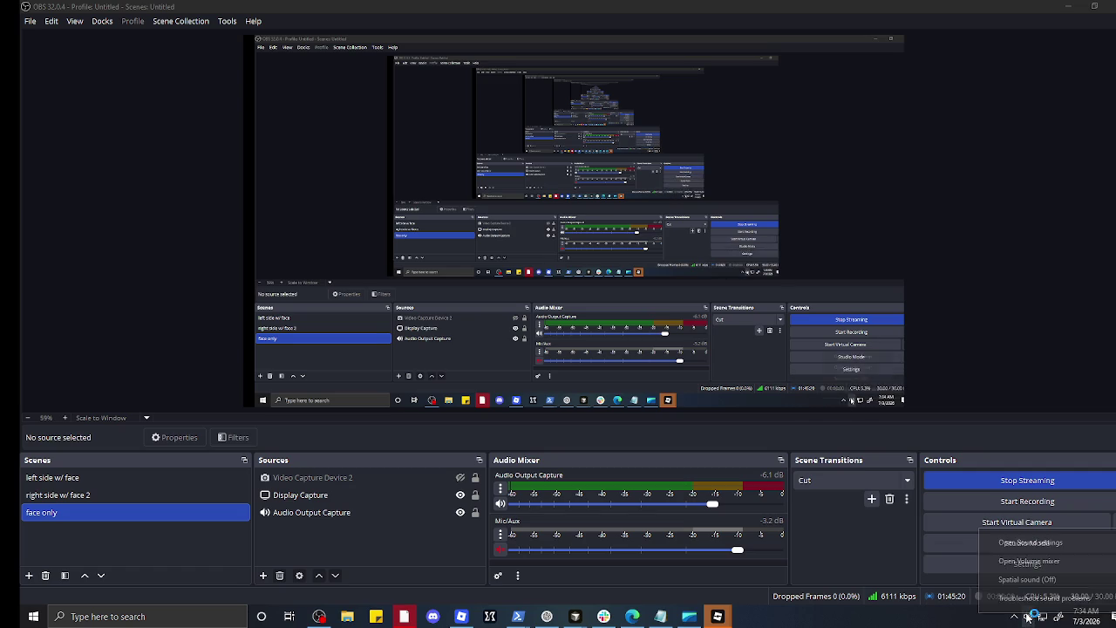
click(1029, 616)
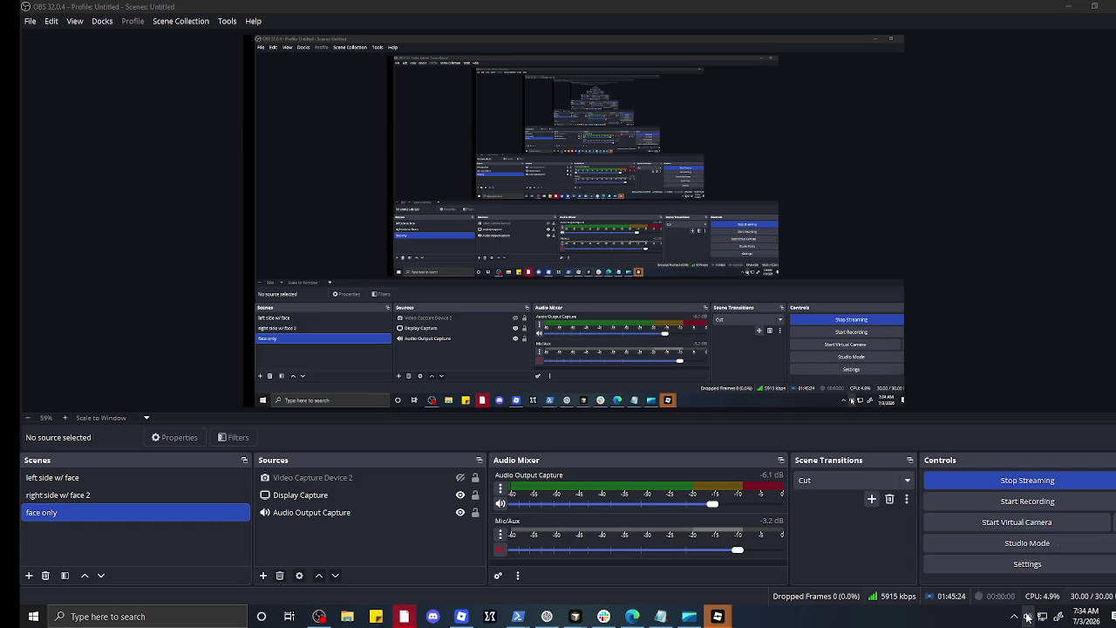
right_click(1028, 616)
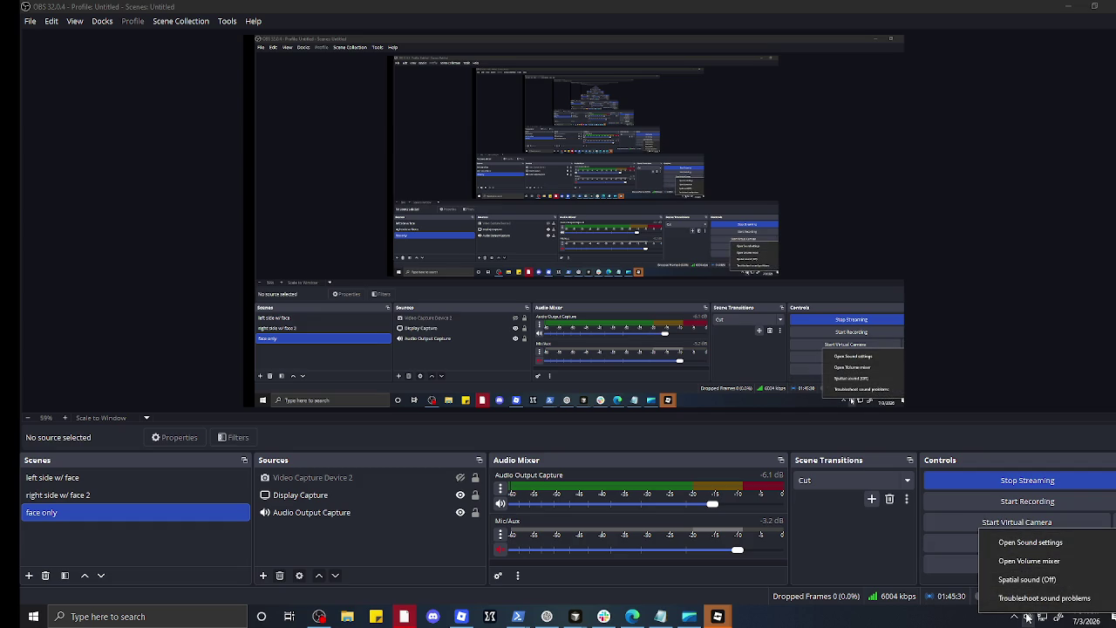
click(1034, 551)
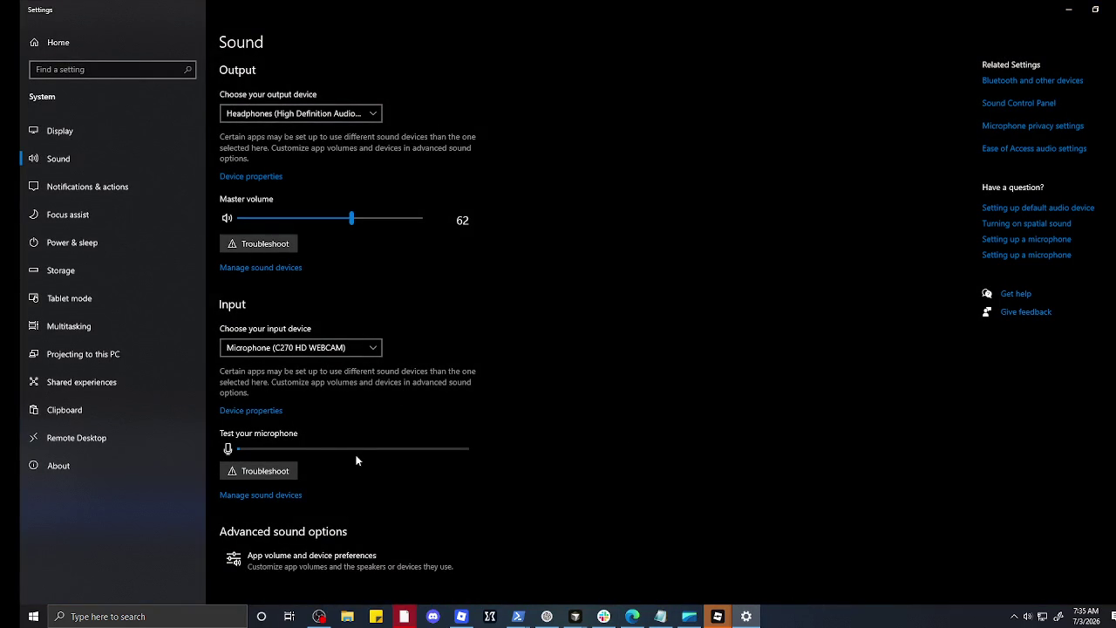
Step: Visit App volume and device preferences, return, and run the microphone input troubleshooter
click(312, 563)
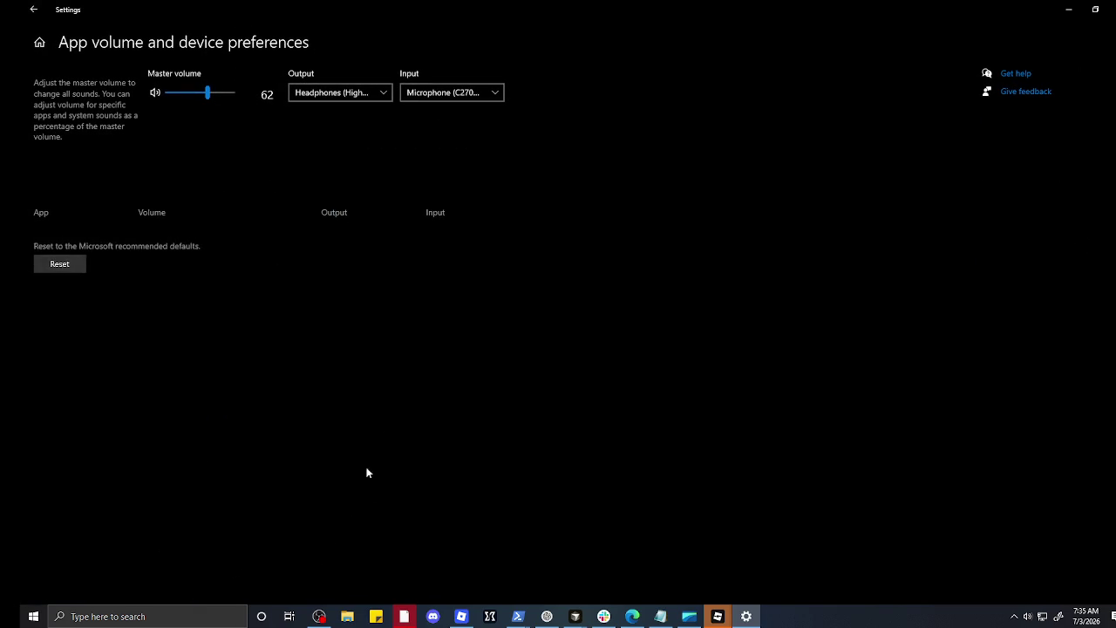
click(25, 9)
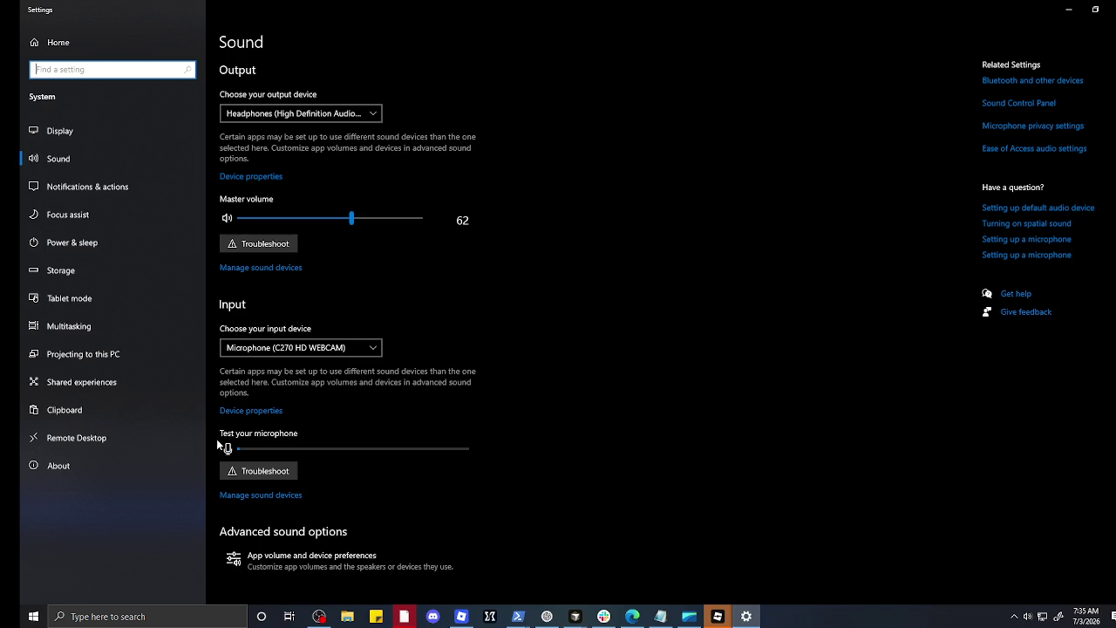
click(297, 468)
click(274, 472)
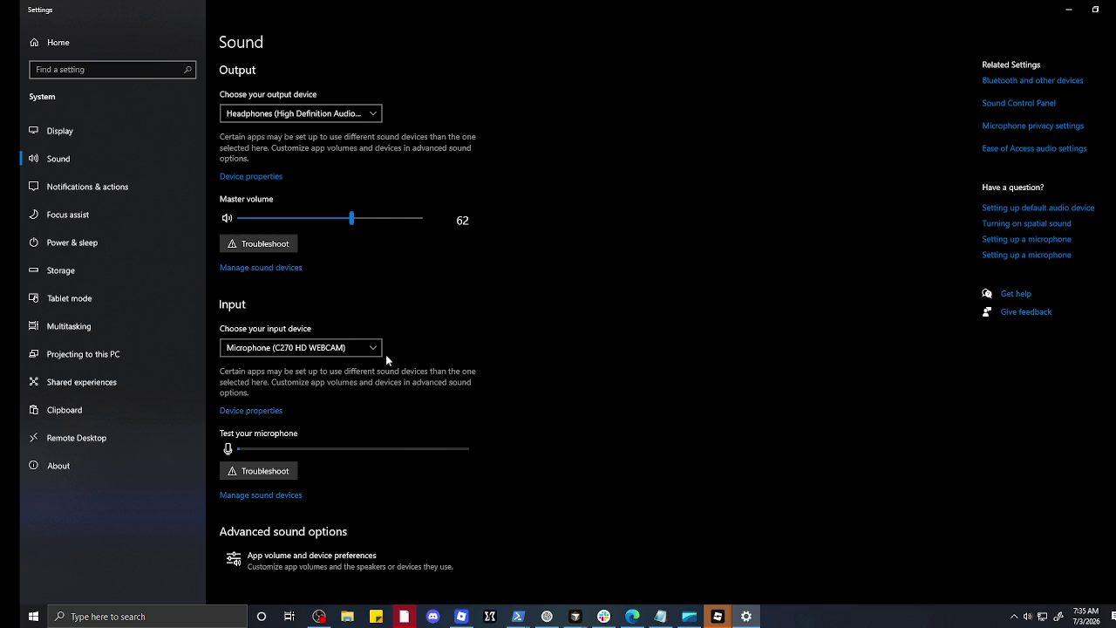
click(340, 348)
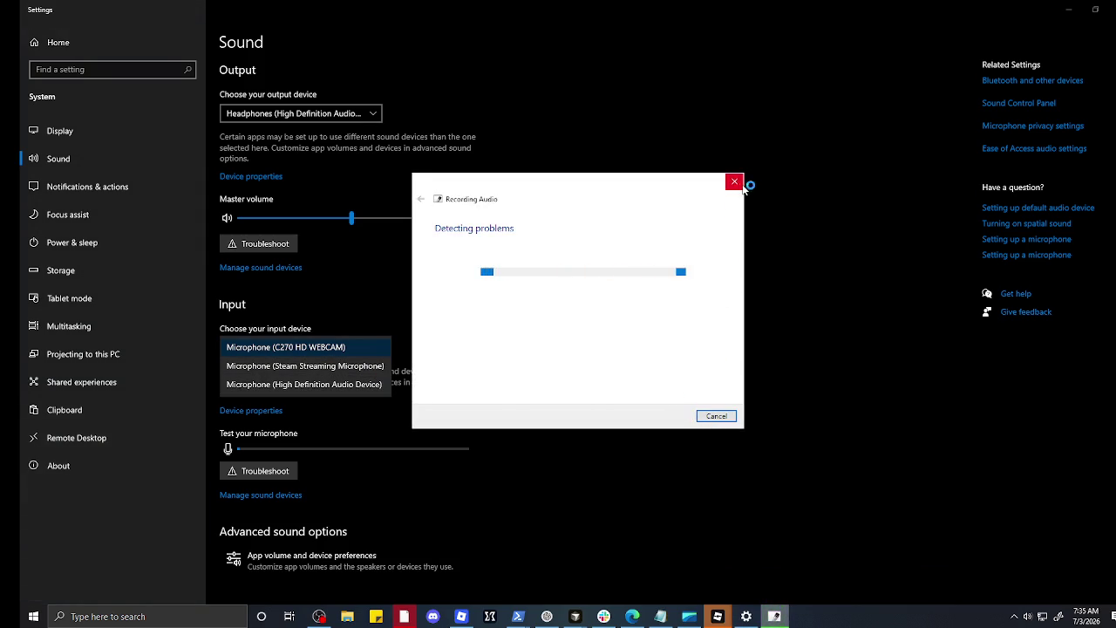
Step: Close the troubleshooter, try Steam Streaming Speakers as output, then switch back to Headphones
click(735, 182)
click(329, 111)
click(329, 110)
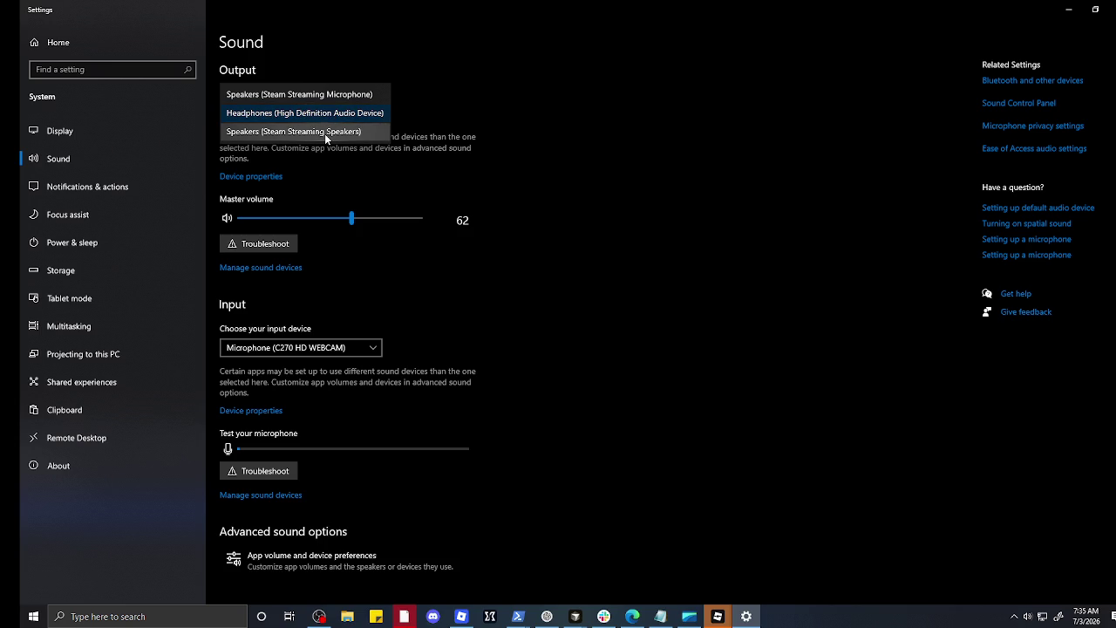
click(326, 138)
click(330, 123)
click(329, 122)
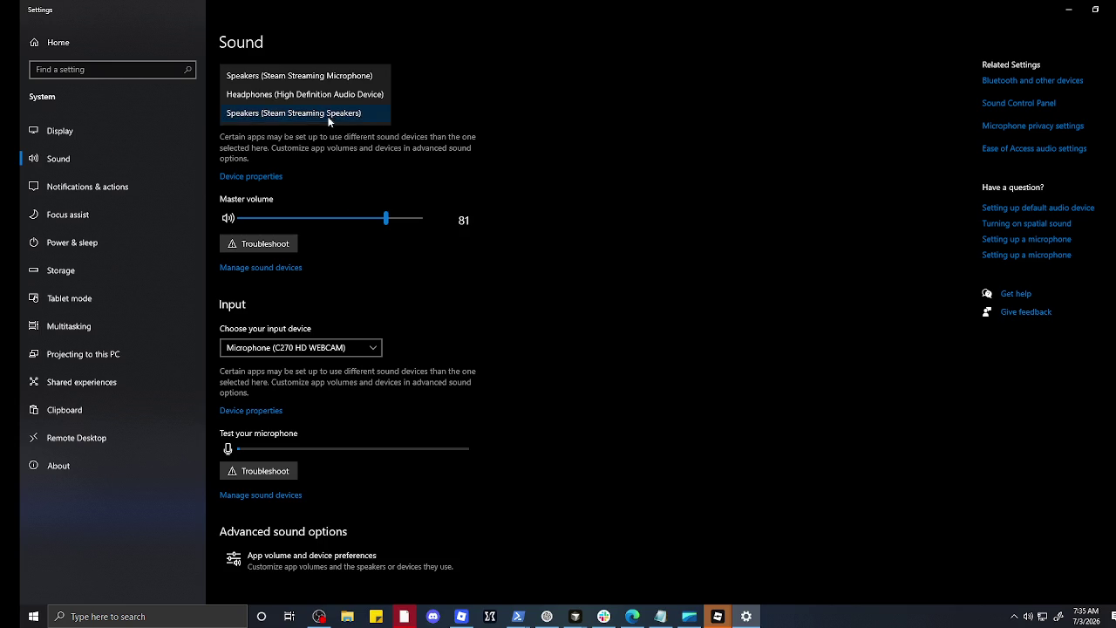
click(340, 96)
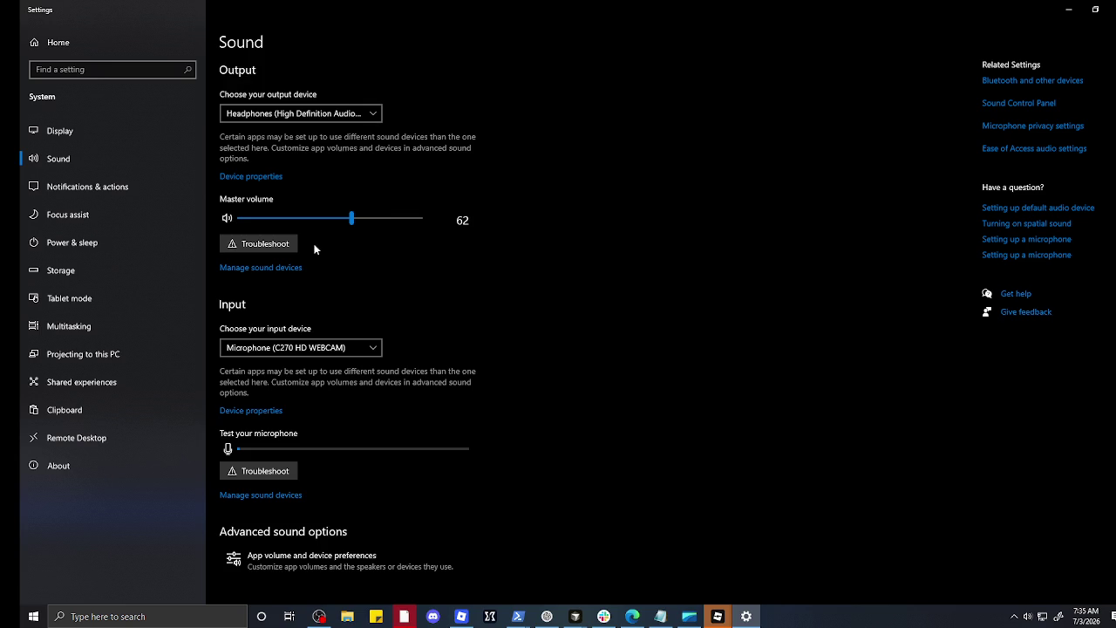
Step: Choose Microphone (High Definition Audio Device) as the input device instead of the C270 webcam
click(307, 348)
click(306, 384)
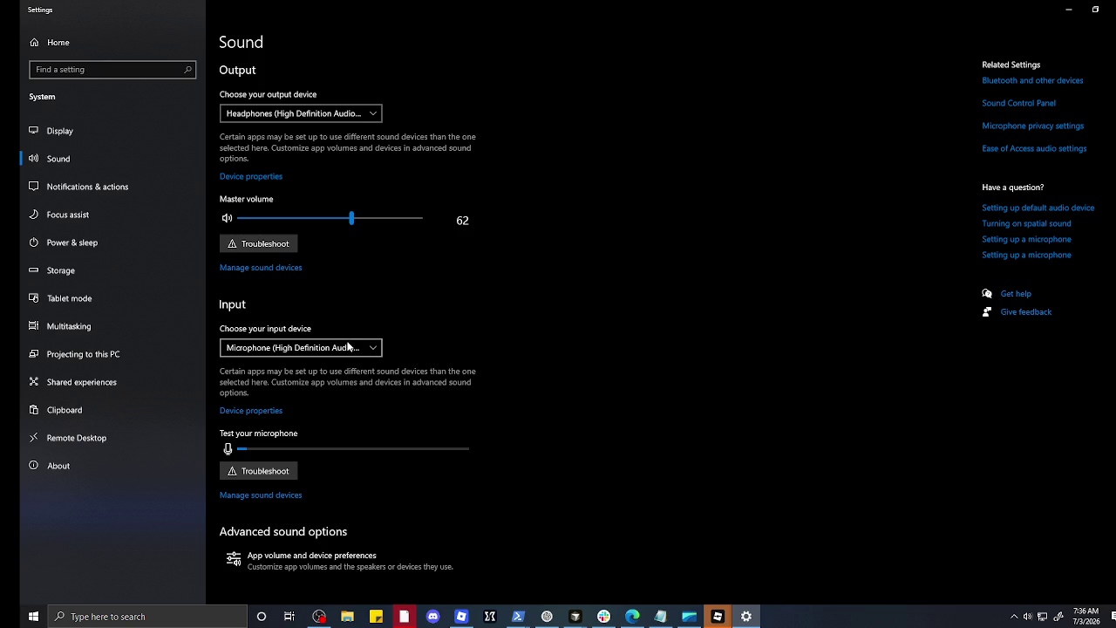
click(348, 350)
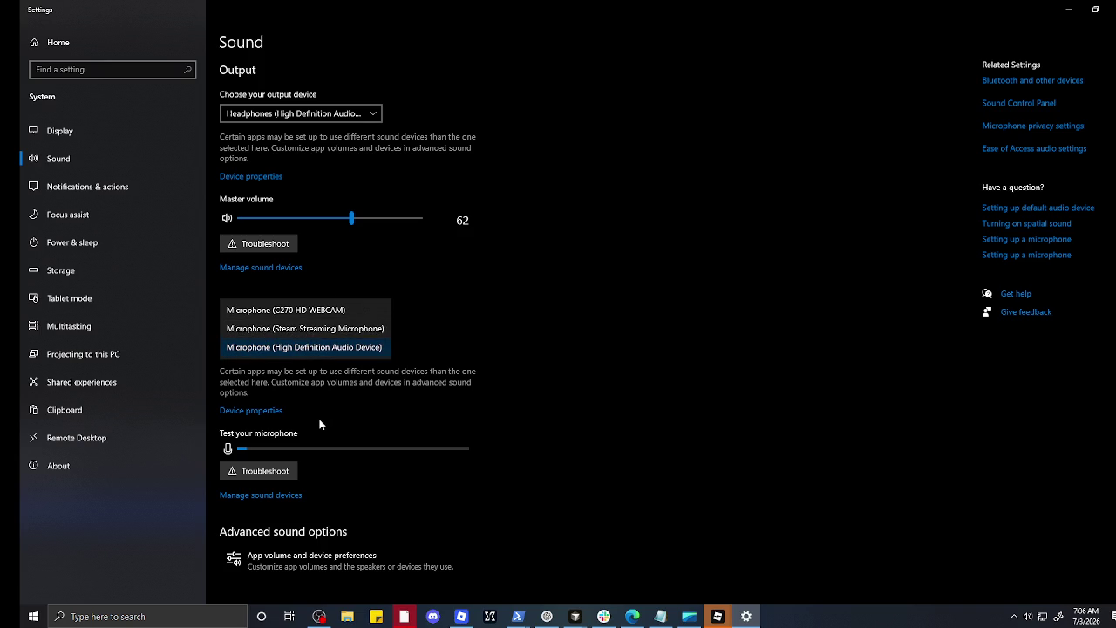
click(353, 443)
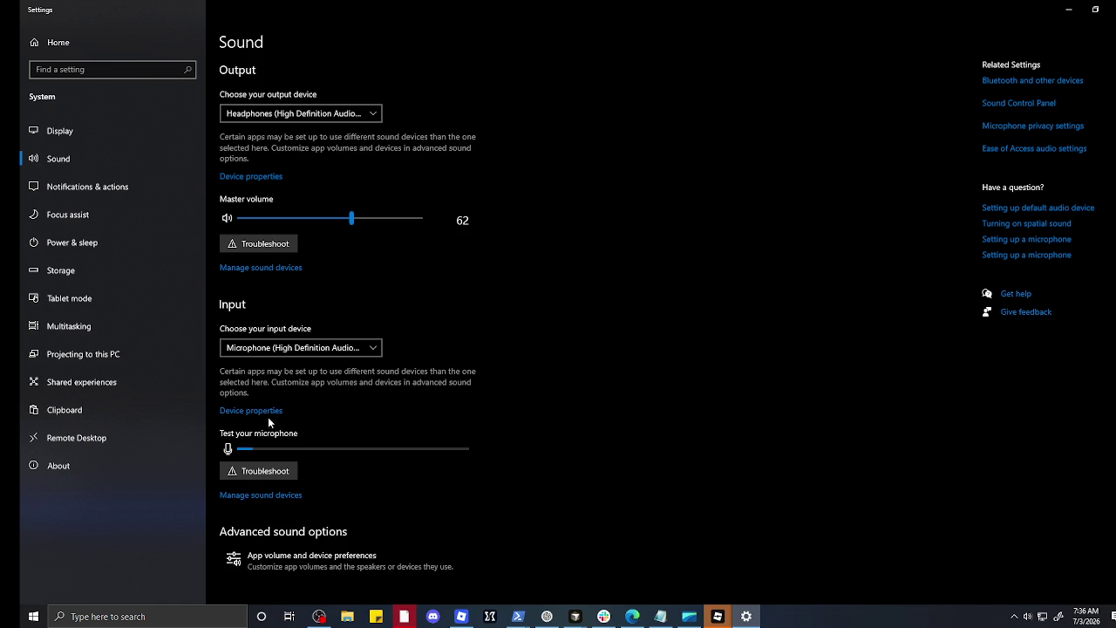
Step: Raise the master volume from 62 to 100 in App volume and device preferences
scroll(331, 476, down, 1)
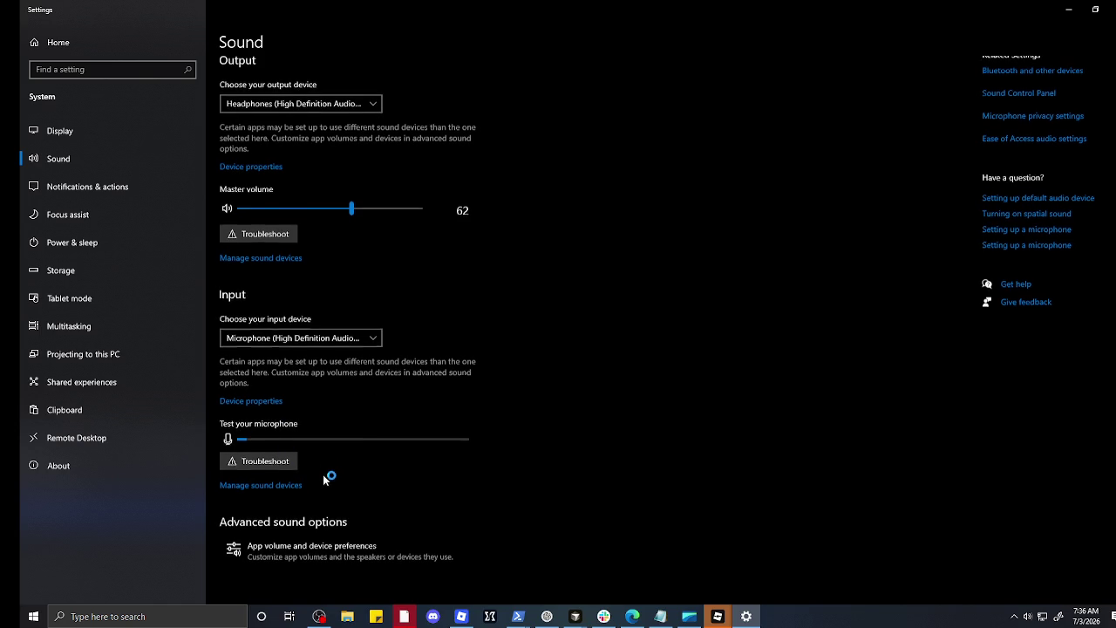
click(305, 546)
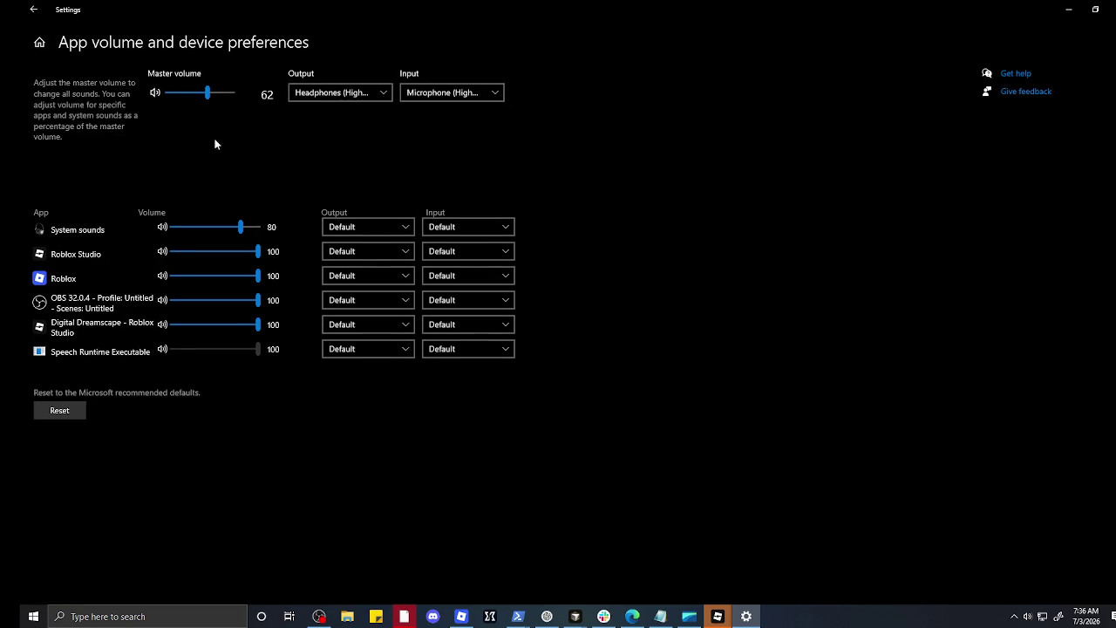
drag(209, 92, 249, 94)
click(1069, 8)
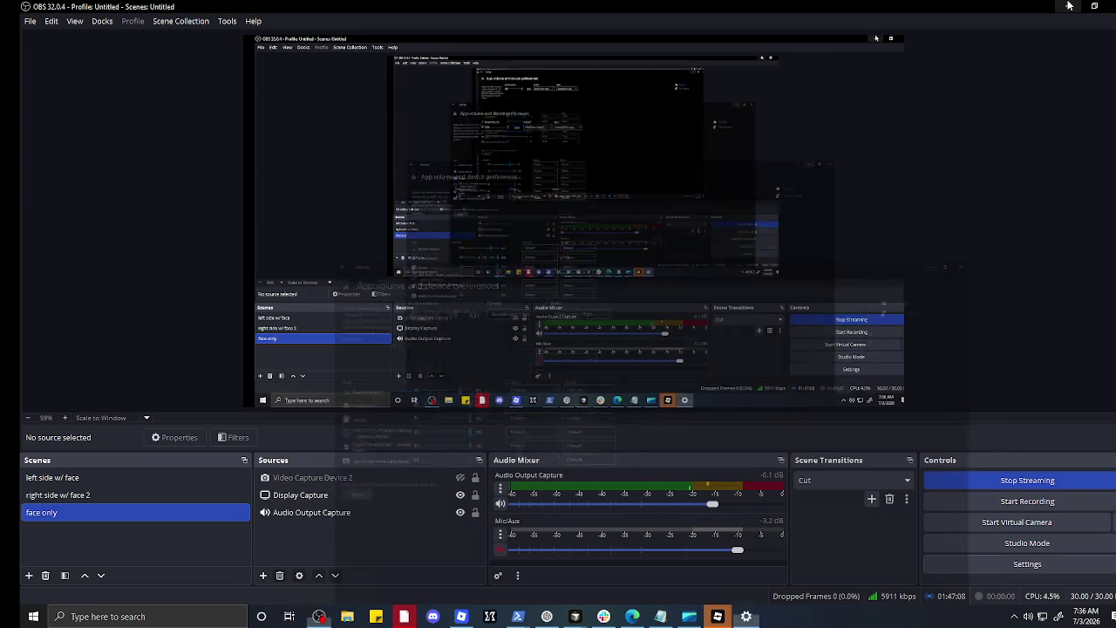
click(745, 616)
click(33, 9)
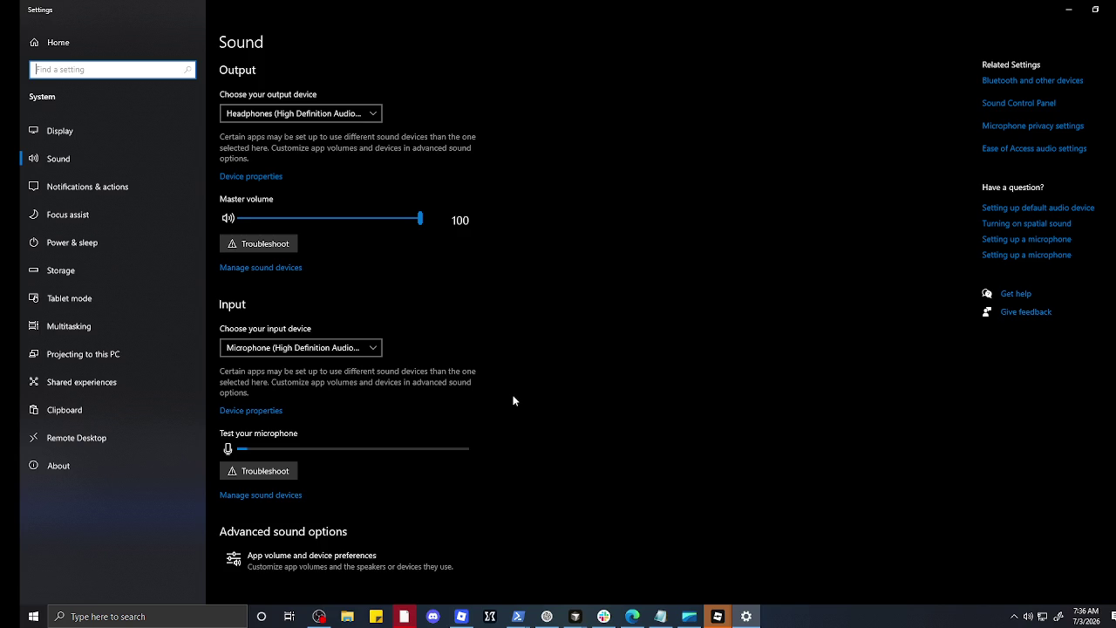
Step: Raise the System sounds app volume from 80 to 100 and return to the Sound page
click(310, 552)
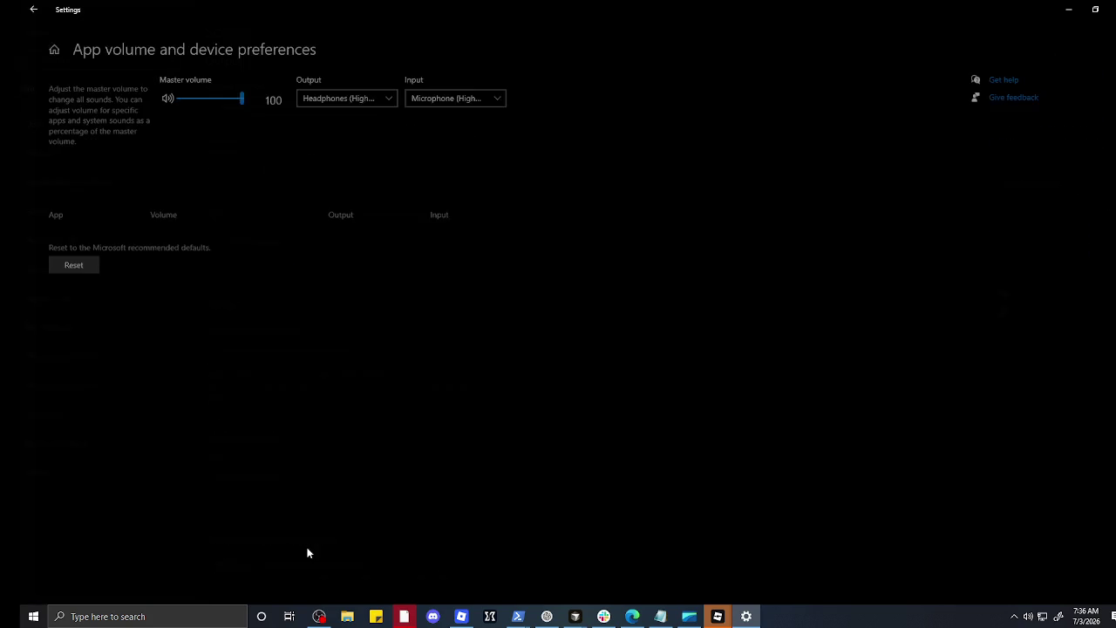
drag(242, 225, 297, 225)
click(33, 9)
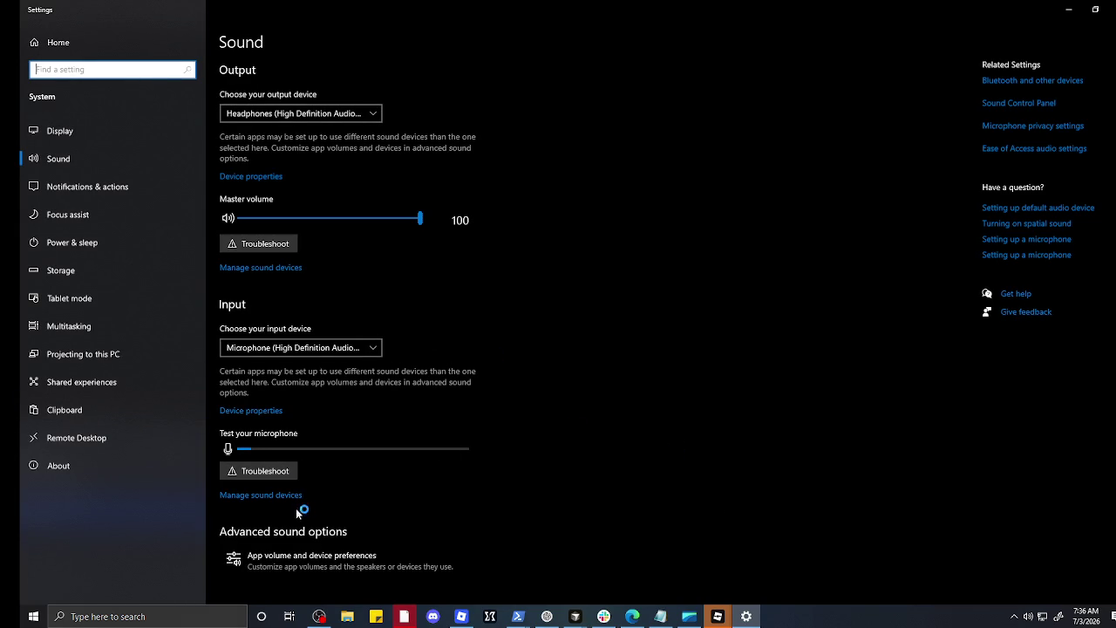
click(314, 562)
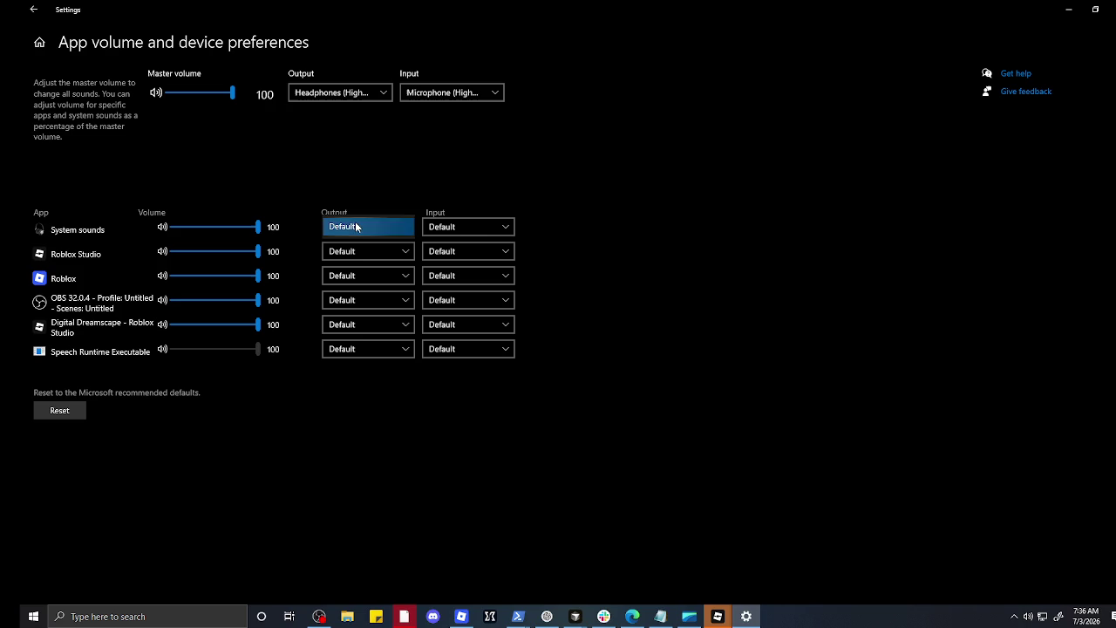
click(33, 10)
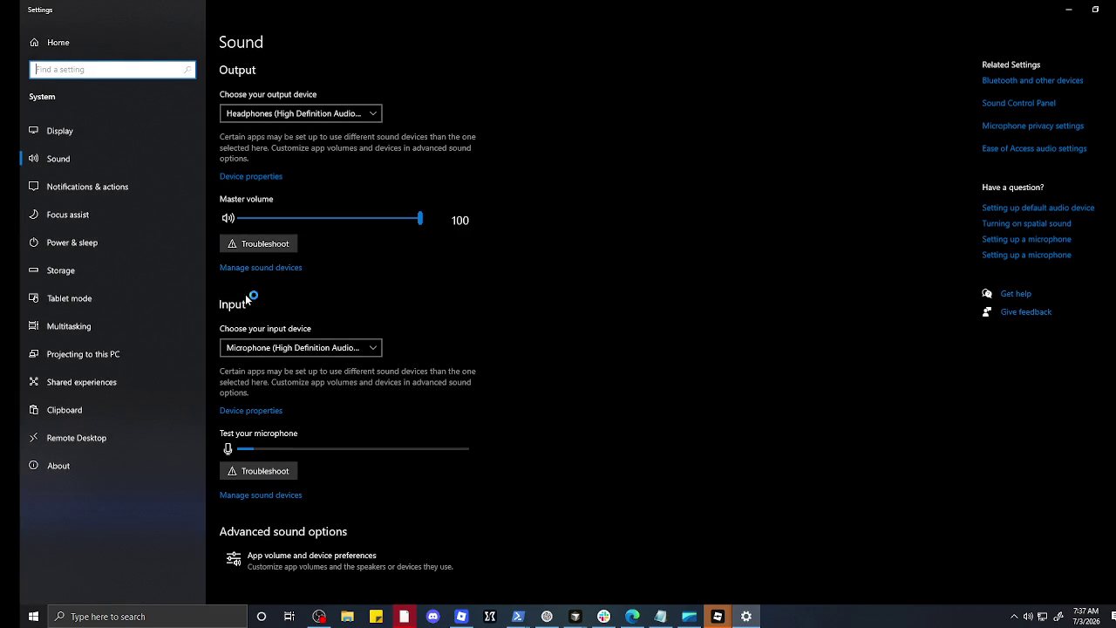
click(300, 347)
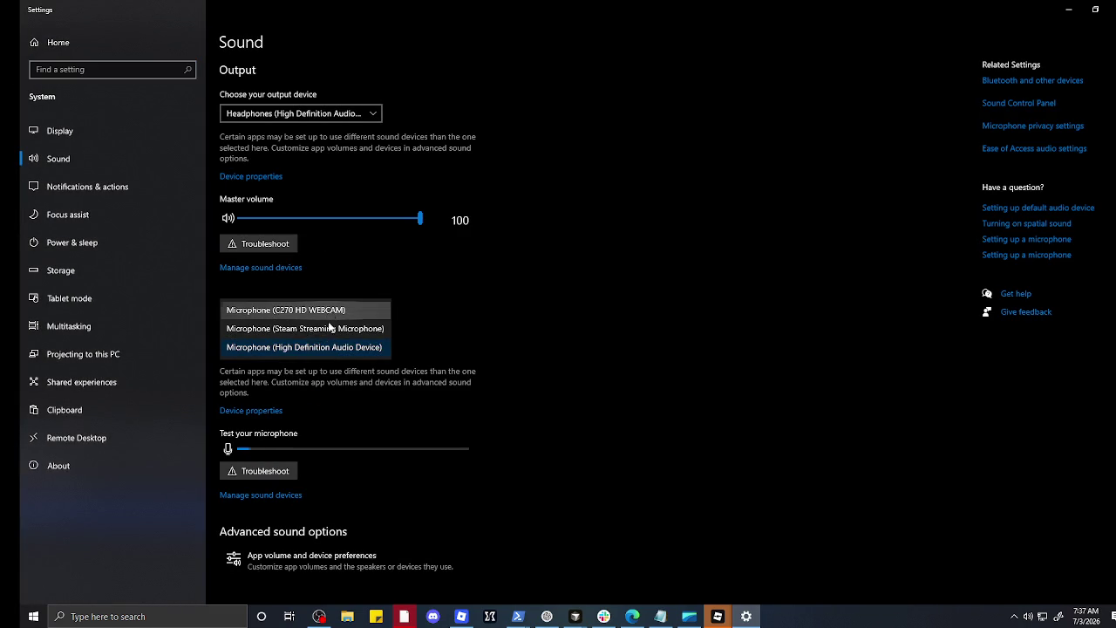
click(331, 328)
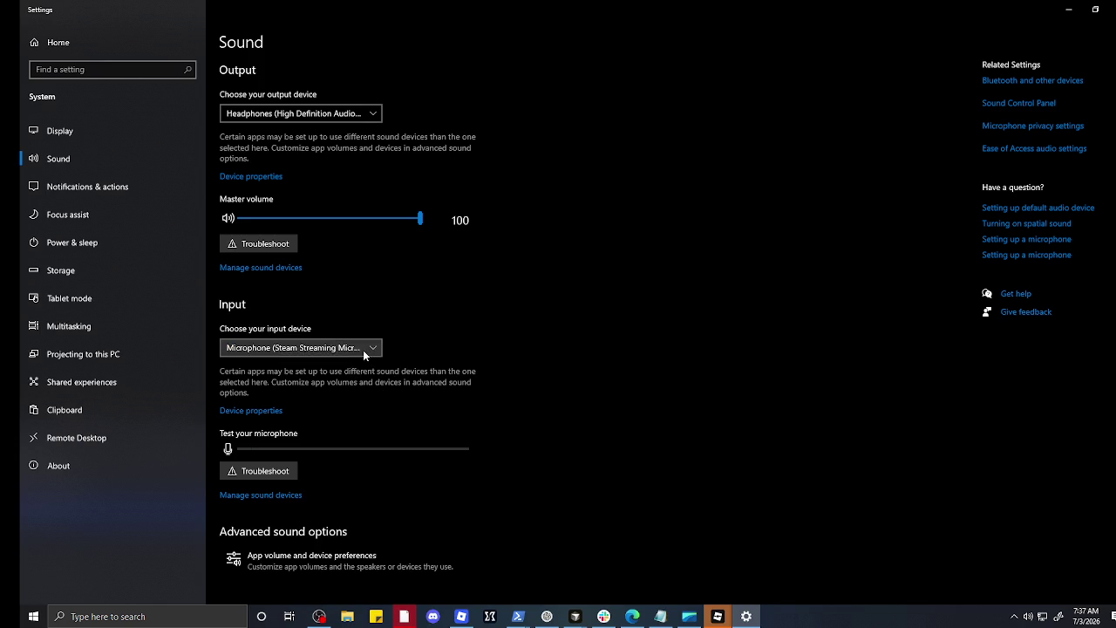
click(363, 349)
click(370, 327)
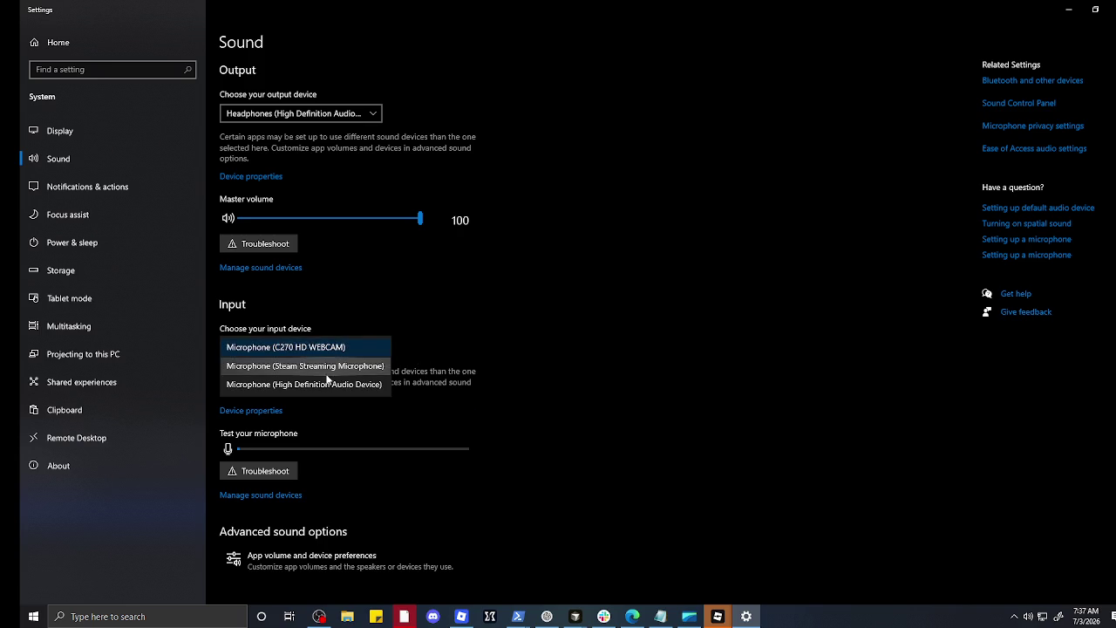
click(358, 384)
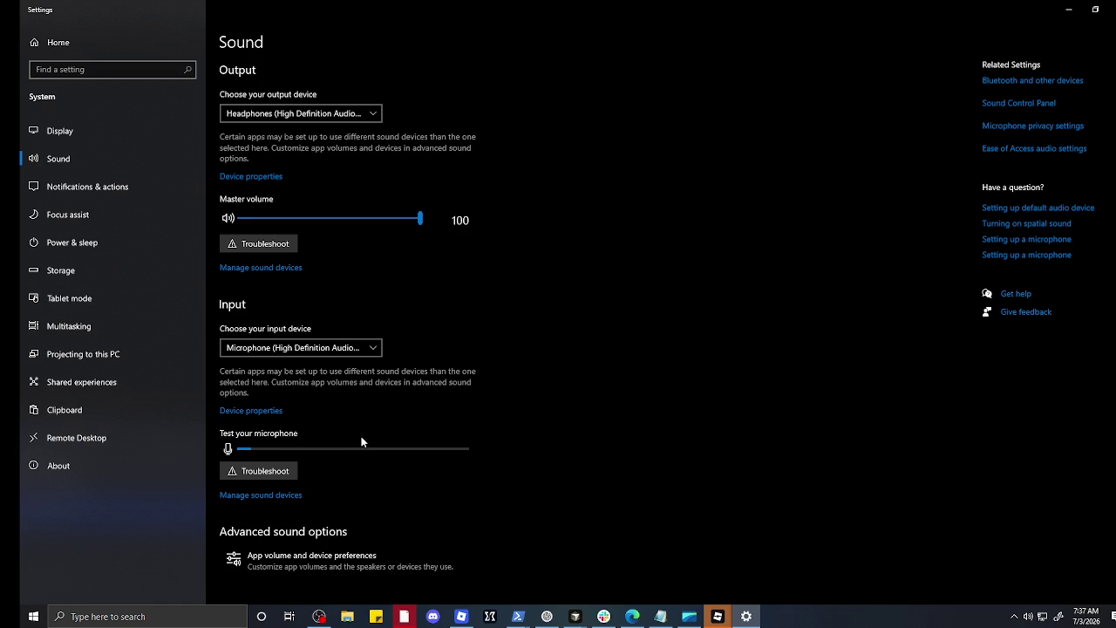
click(284, 466)
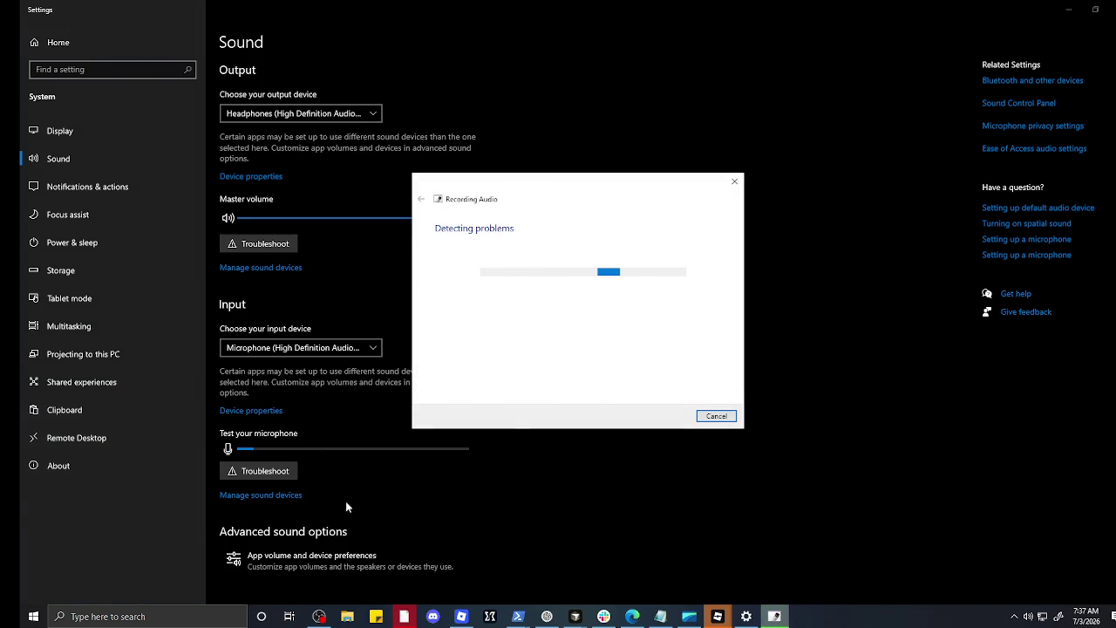
Step: Switch the input to Microphone (C270 HD WEBCAM) and run the Recording Audio troubleshooter on it
click(734, 181)
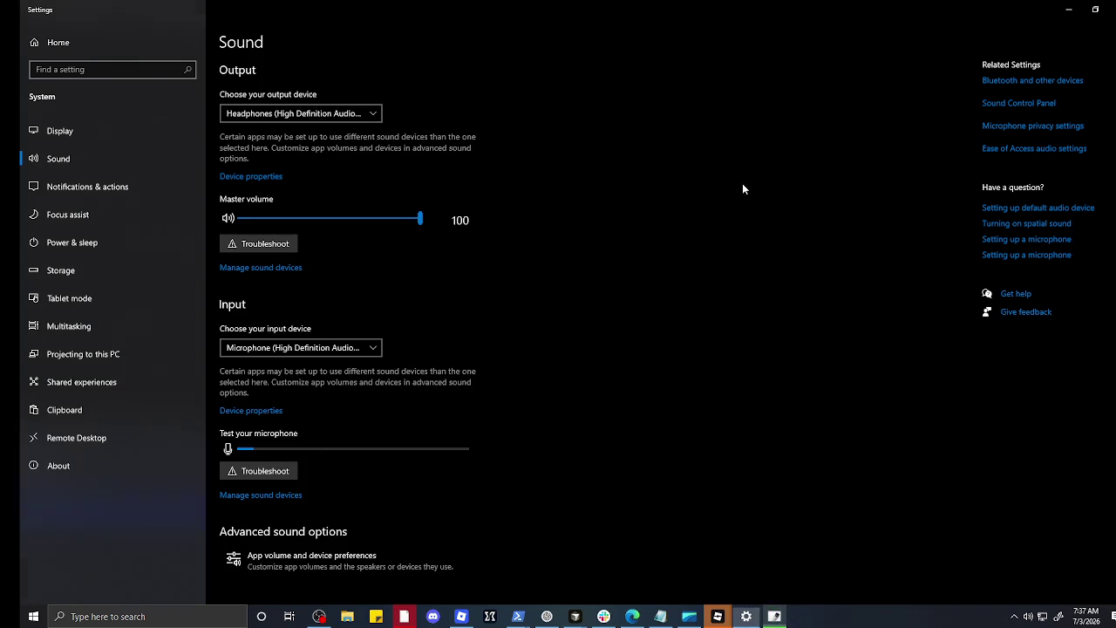
click(359, 347)
click(326, 316)
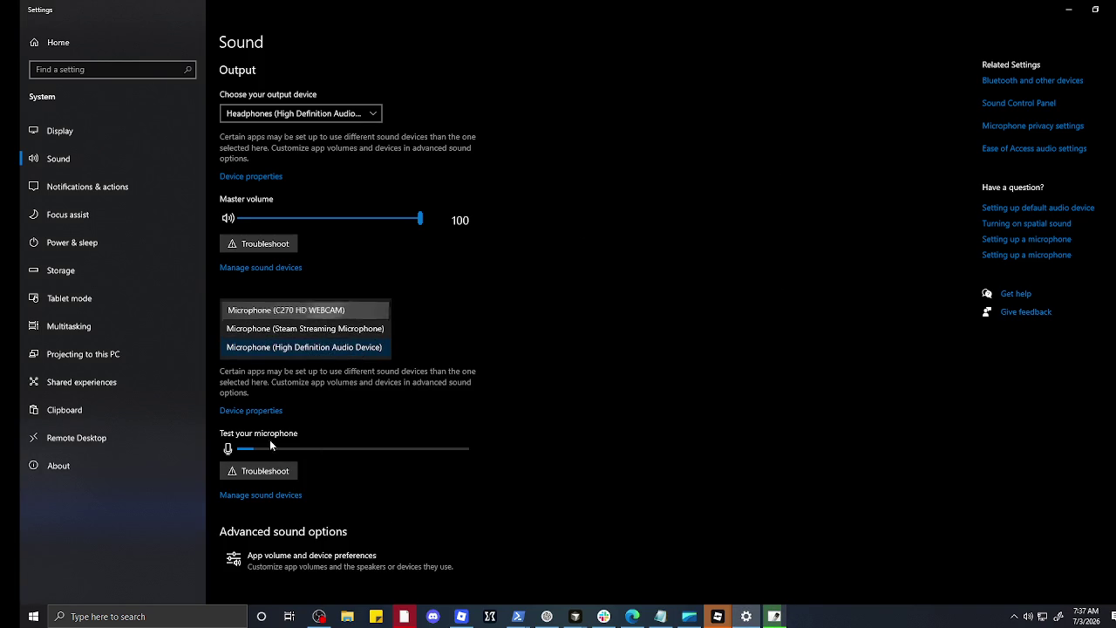
click(264, 478)
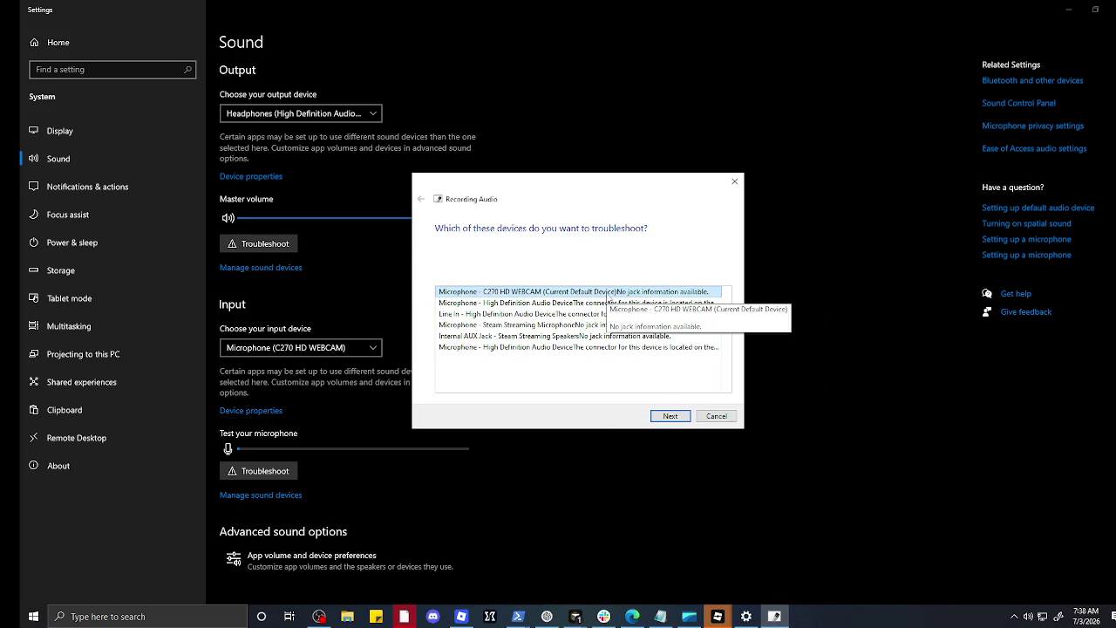
click(671, 415)
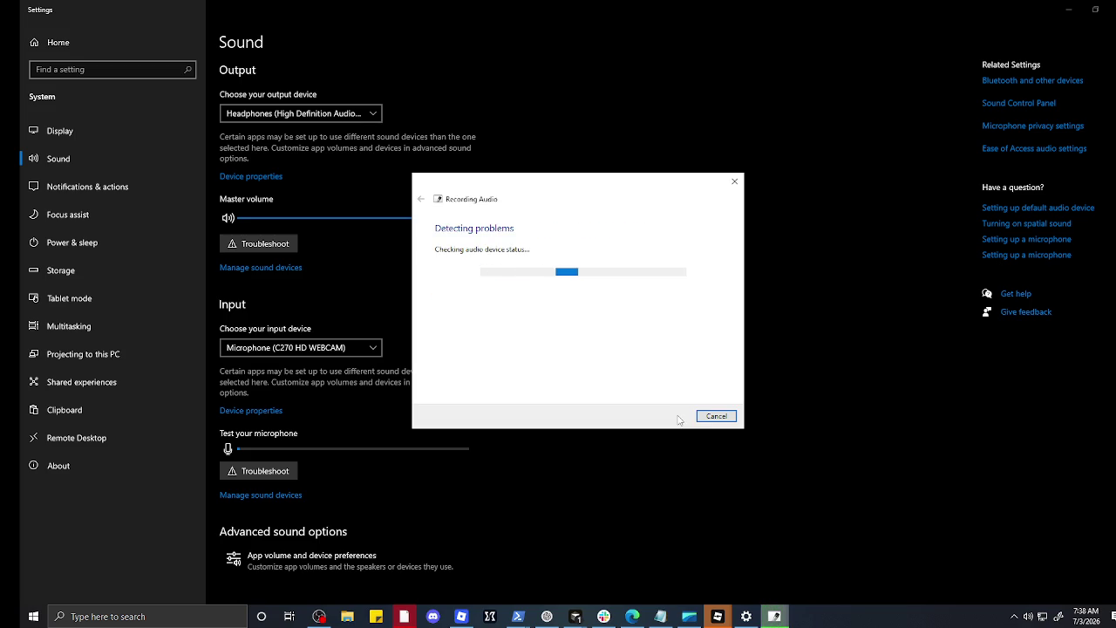
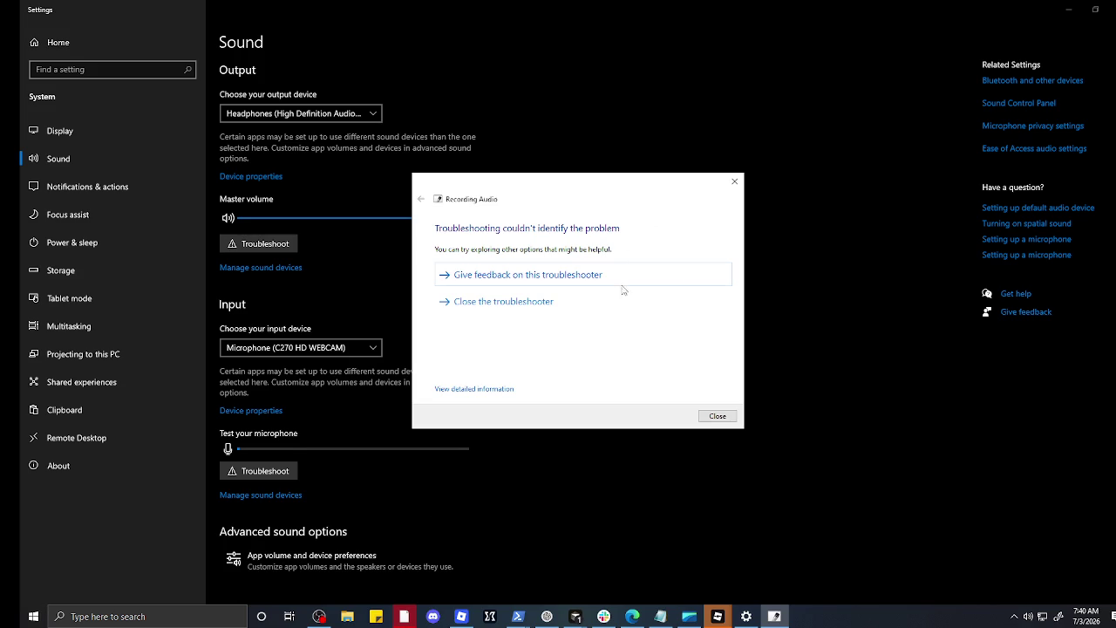
Step: Dismiss the Recording Audio troubleshooter, which found no problem
click(734, 181)
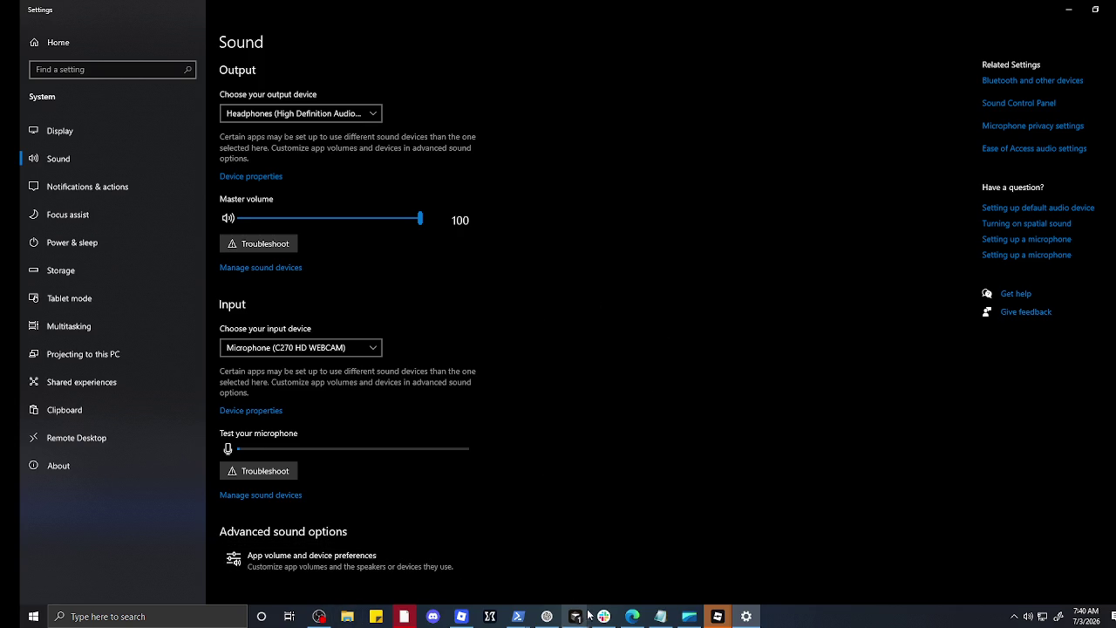
Step: Bring the Agent-2, Agent-4, Agent-1 and Agent-3 Cursor windows forward
mouse_move(575, 617)
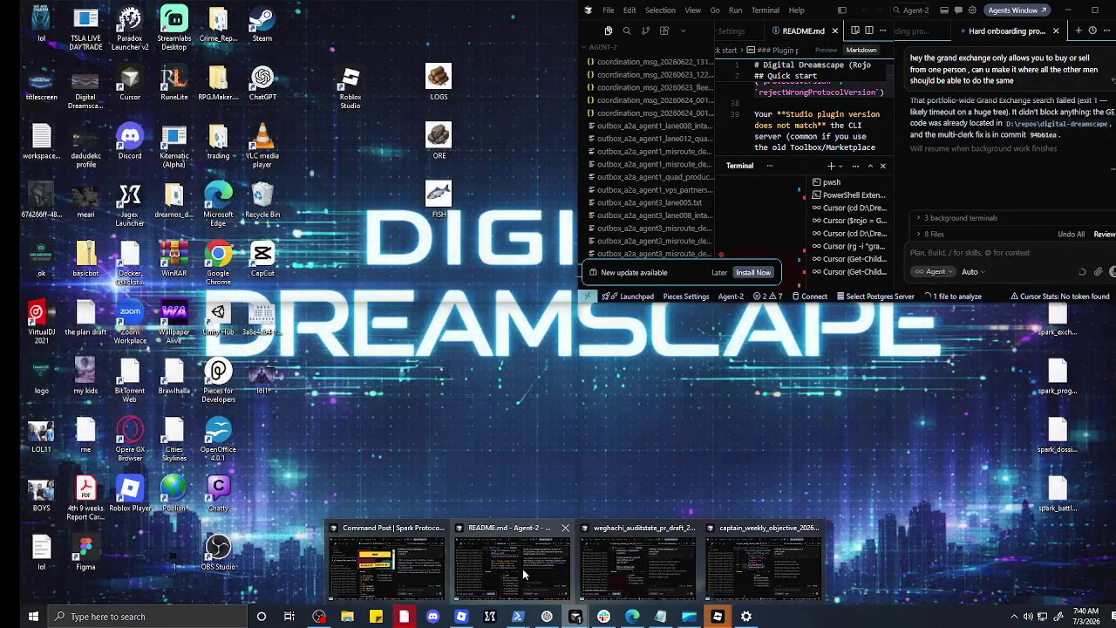
click(522, 568)
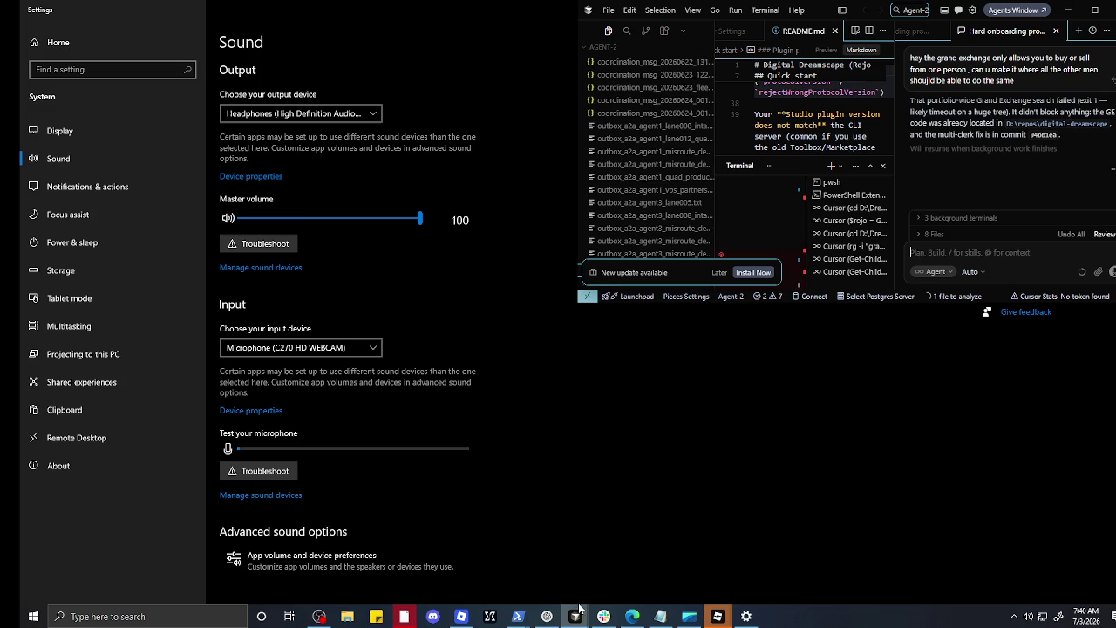
mouse_move(576, 619)
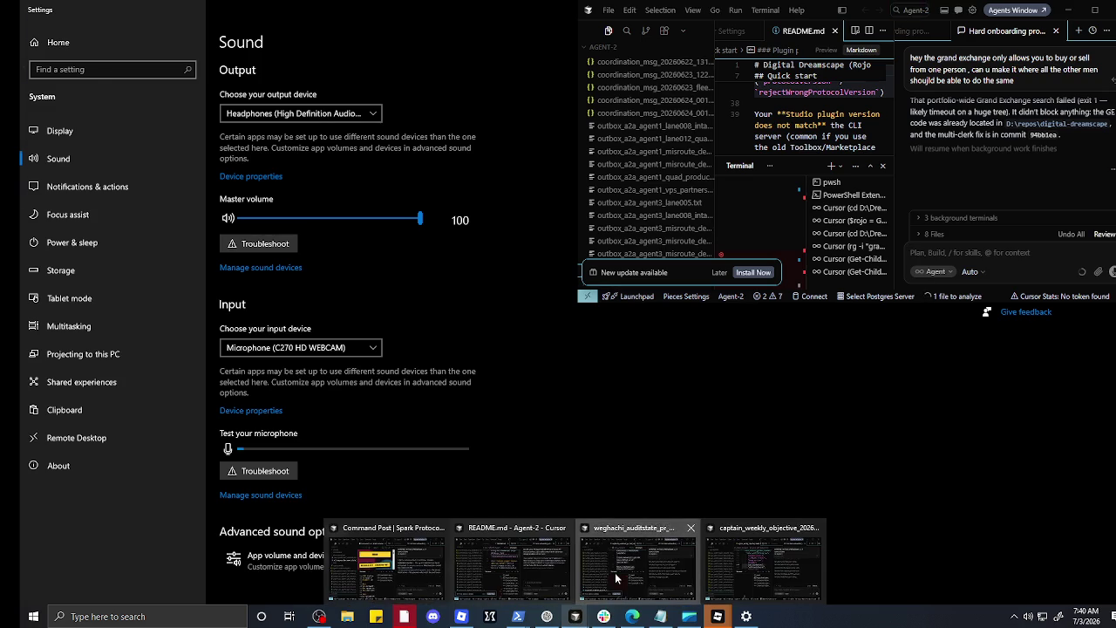
click(615, 572)
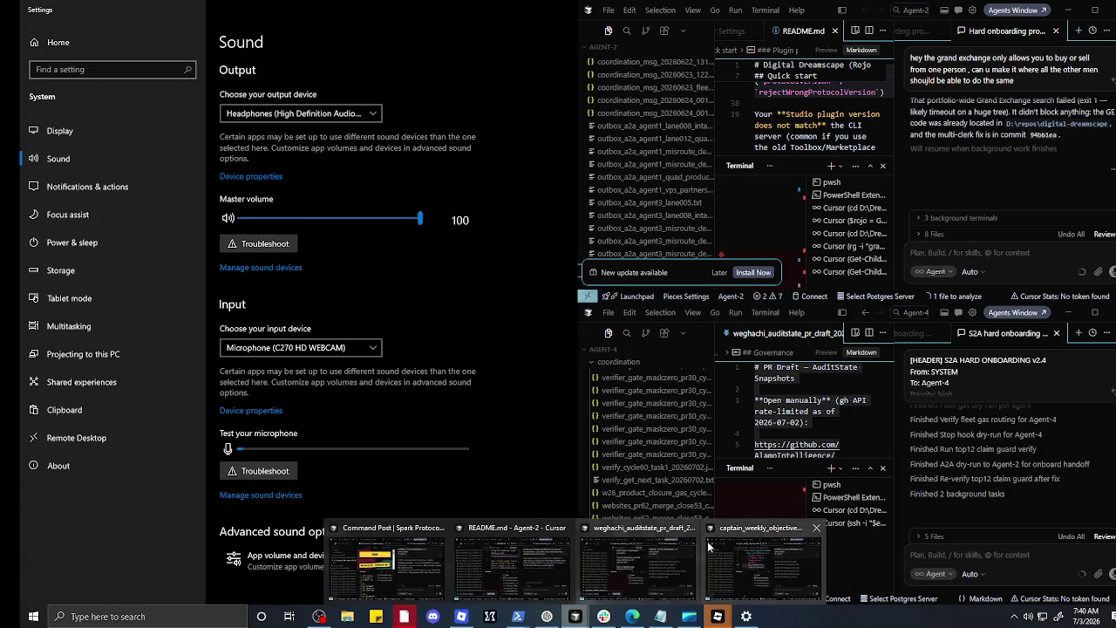
click(727, 566)
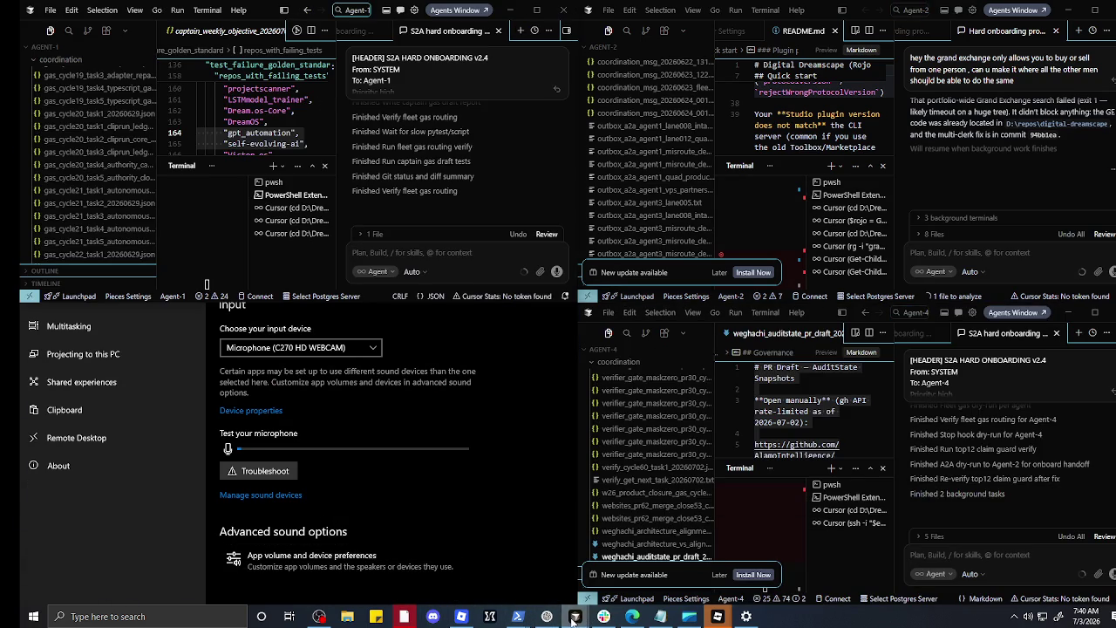
mouse_move(575, 616)
click(349, 562)
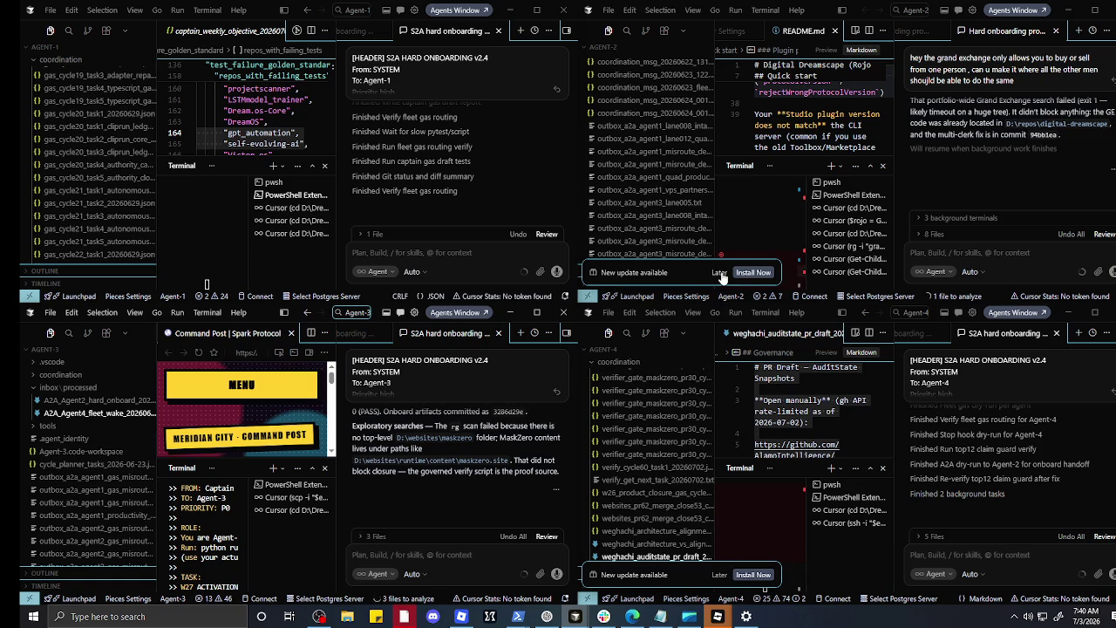
Step: Close the Sound settings window and focus the Agent-2 chat message box
click(755, 616)
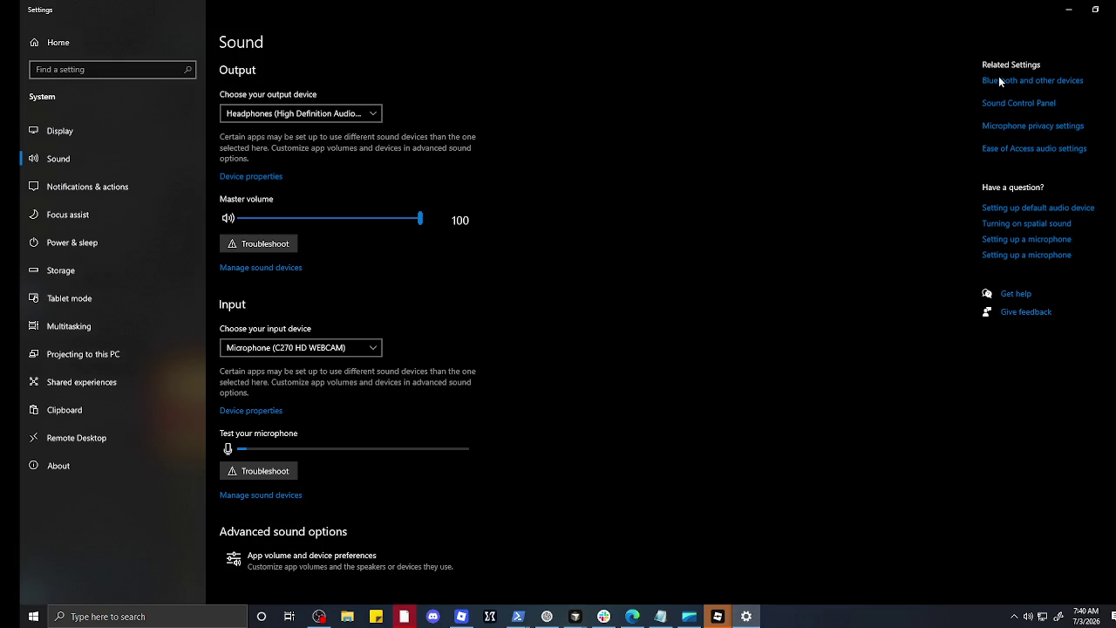
click(1111, 9)
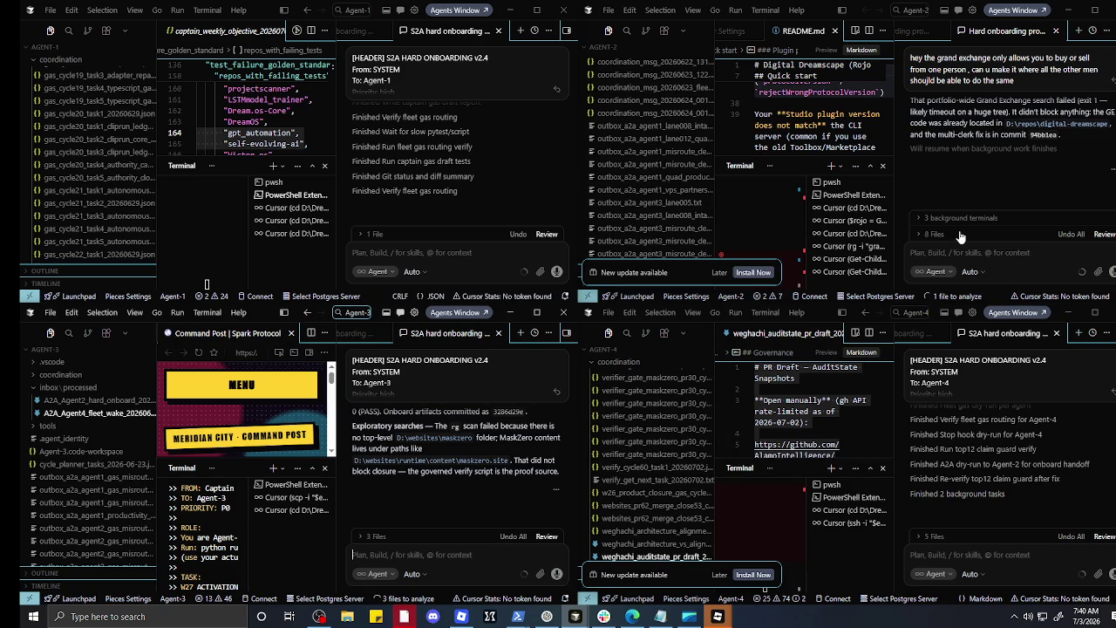
click(959, 252)
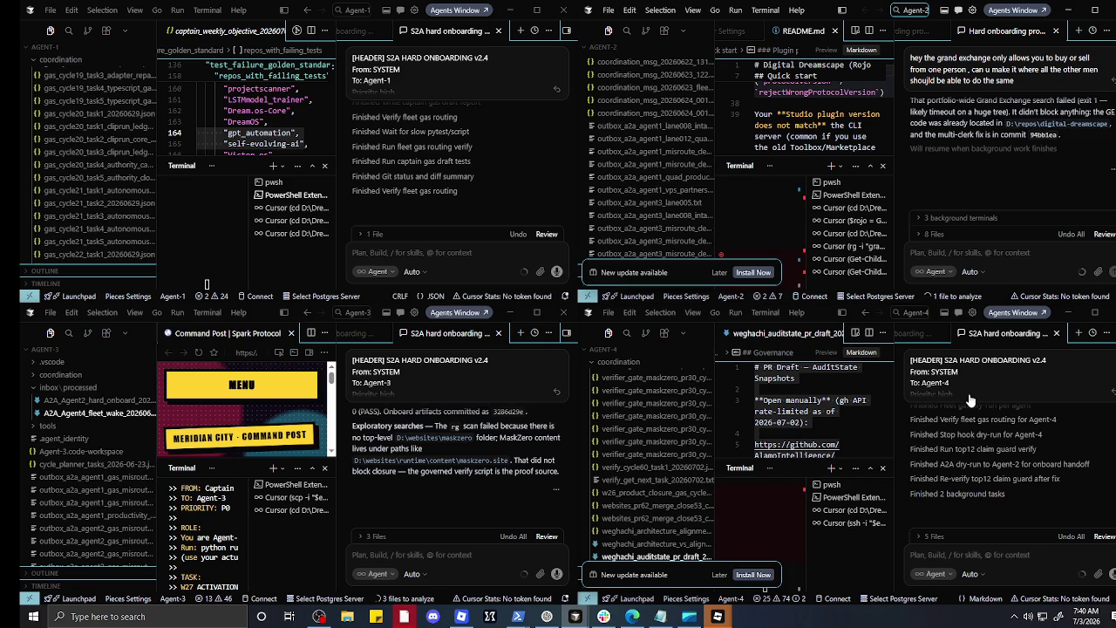
Step: Dictate an opening into the Agent-2 chat and place the caret after 'Alright.'
key(ctrl+m)
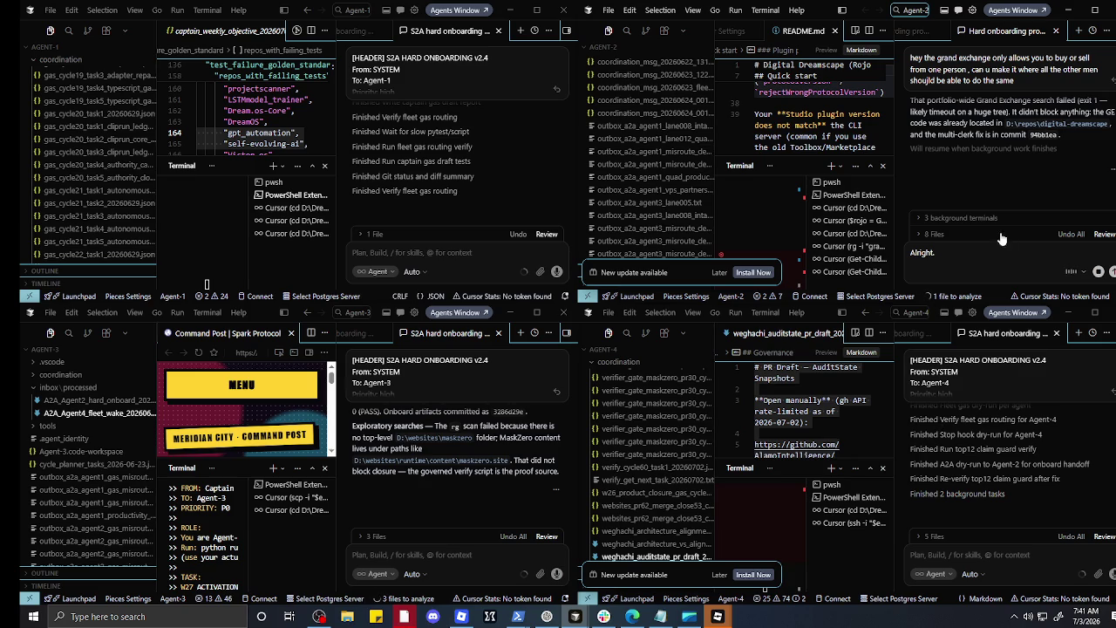
click(947, 256)
drag(947, 255, 888, 261)
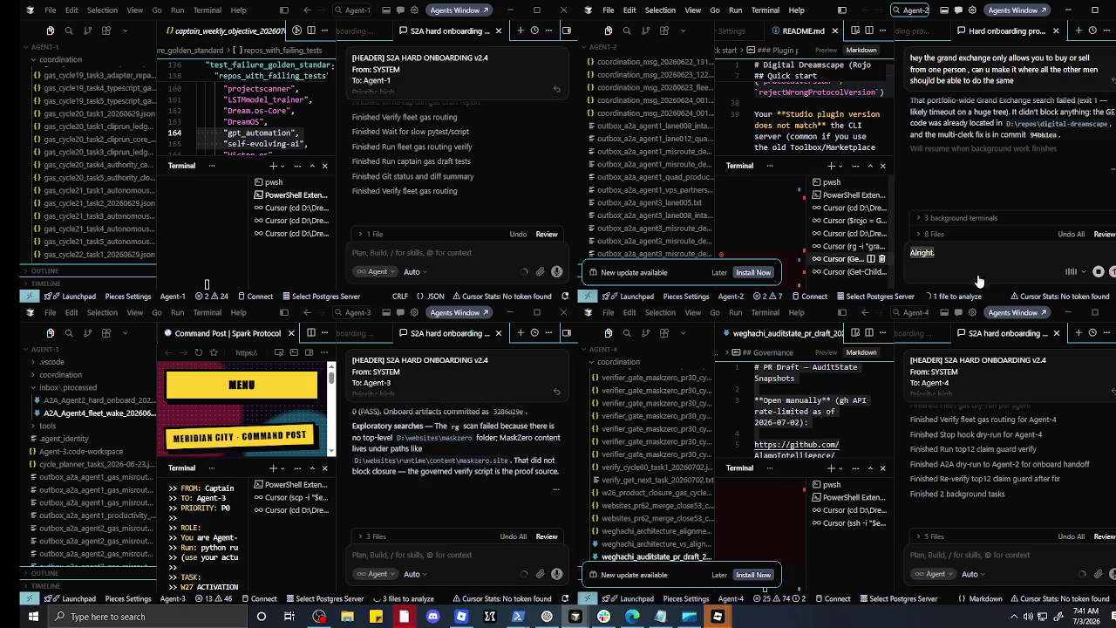
click(955, 253)
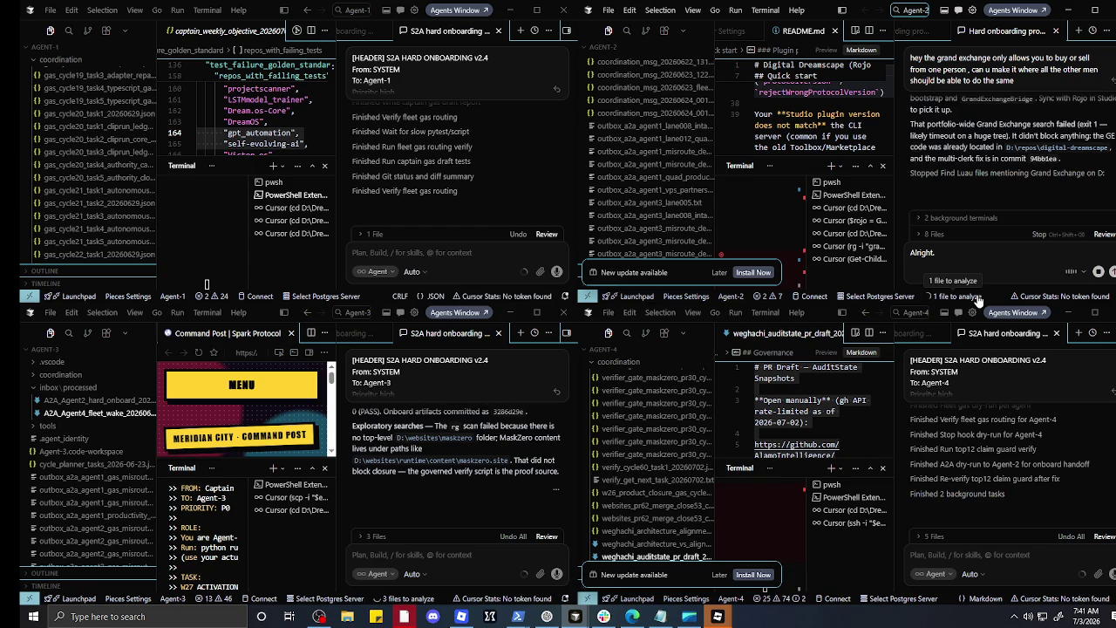
Step: Add that all agents must know how to sync the project with Rojo and follow one procedure
text(We)
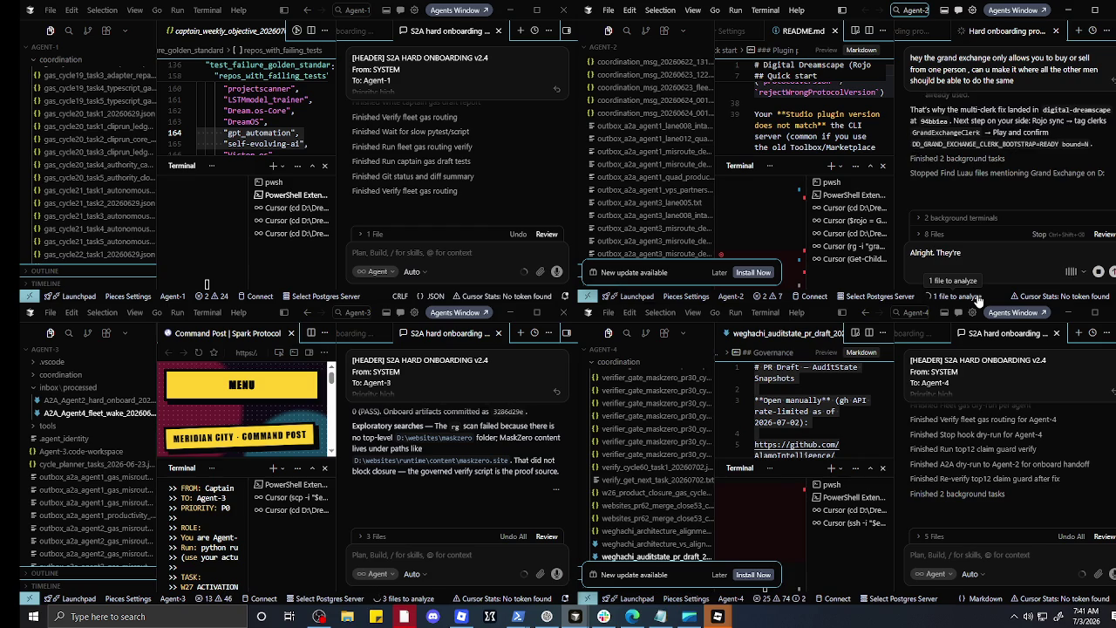
text( We need)
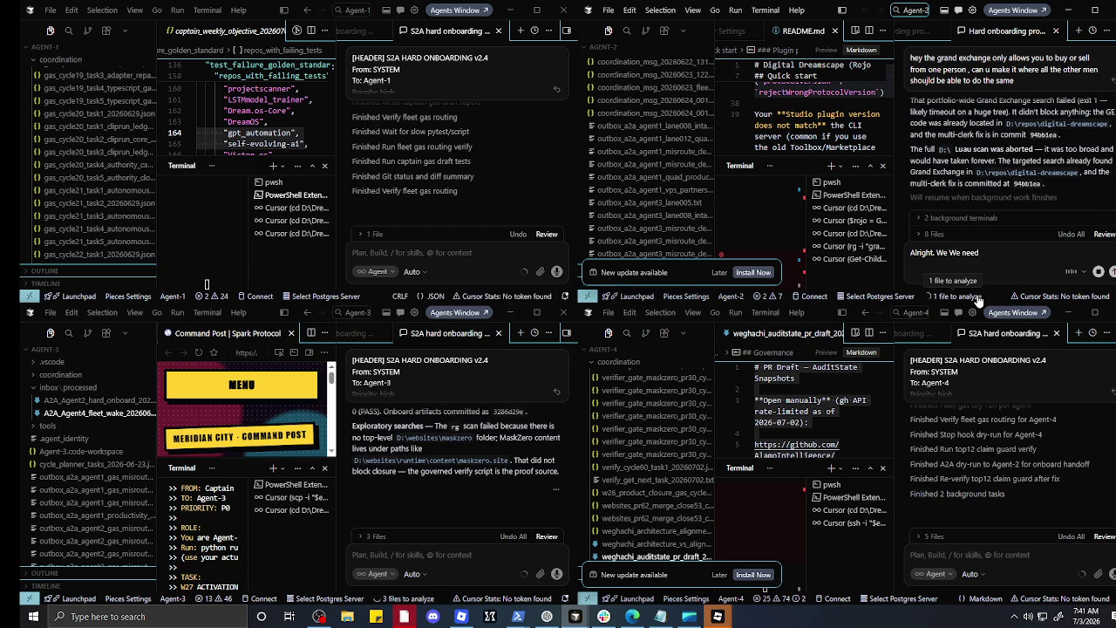
text( to create a robot)
key(BackSpace)
key(BackSpace)
key(BackSpace)
text(RoBox. Eo)
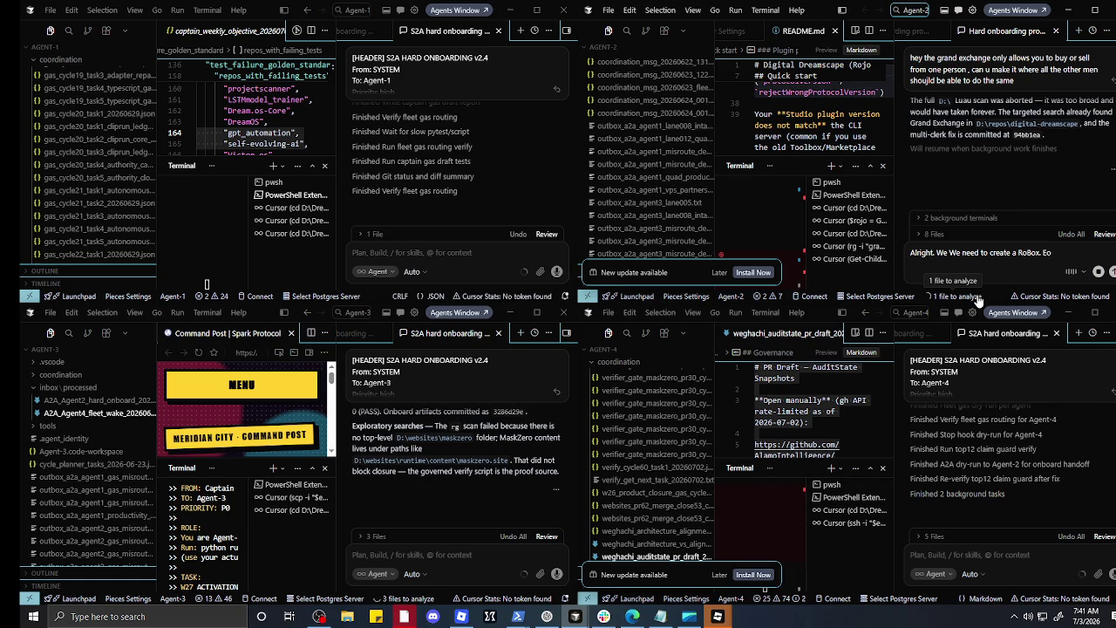
key(BackSpace)
key(BackSpace)
text(いいよ So, all the agents)
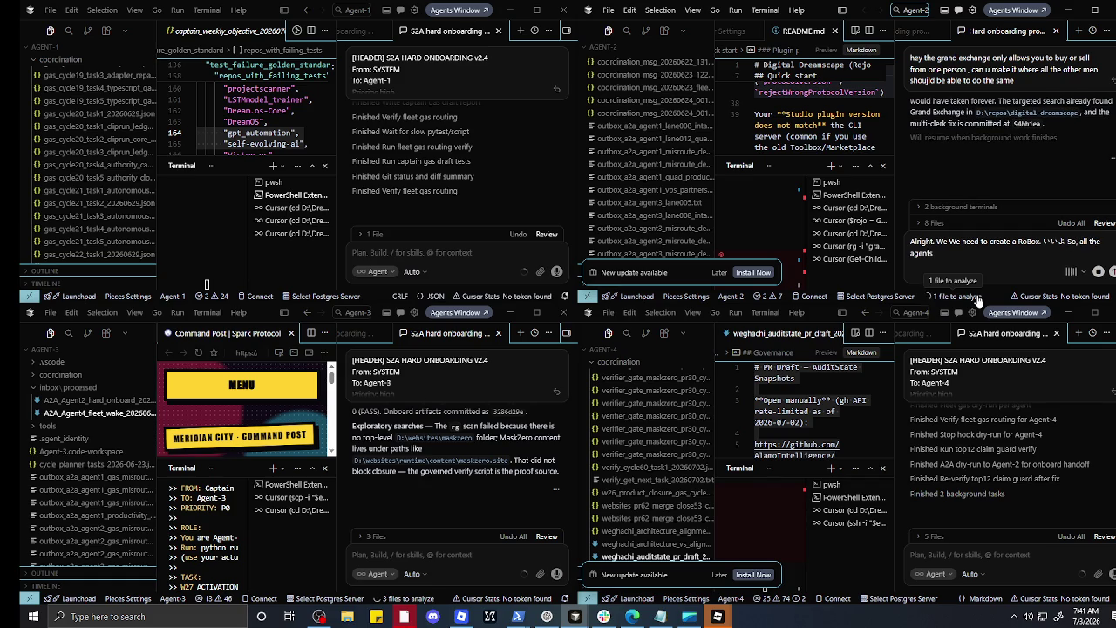
text( Know how to)
text( Sync the project with)
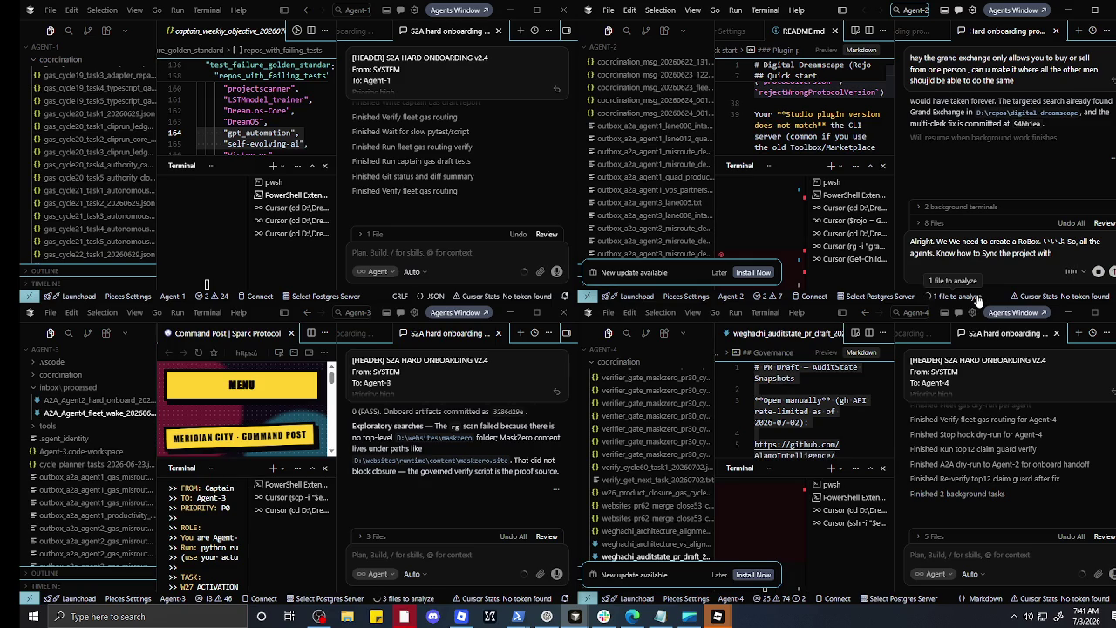
text( Rojo.)
text( And consistently work.)
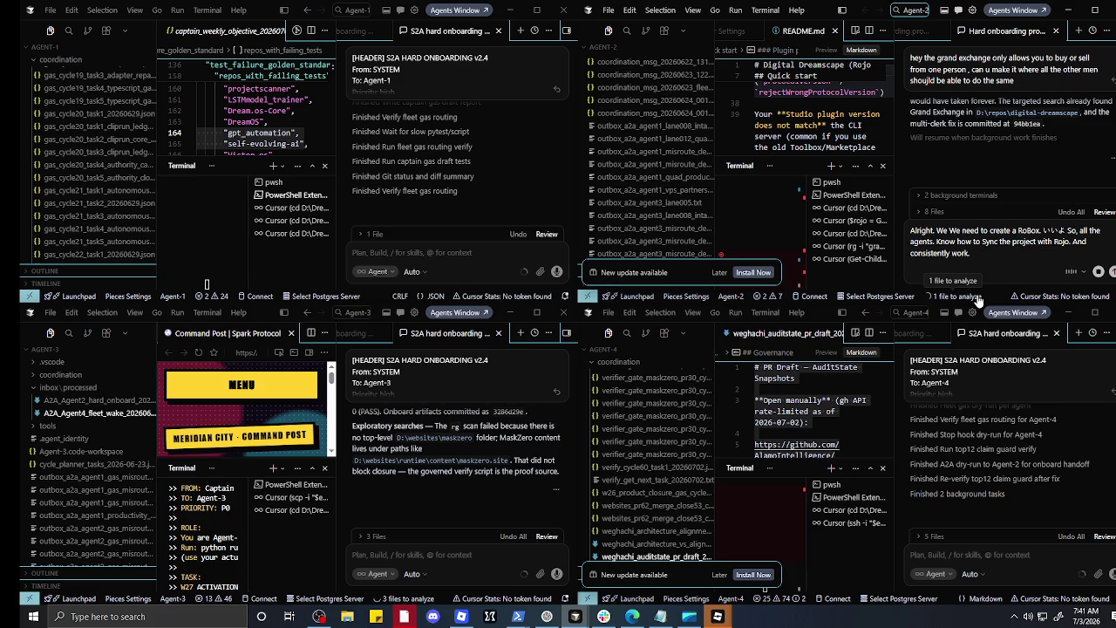
text( Following the same procedure)
text(.)
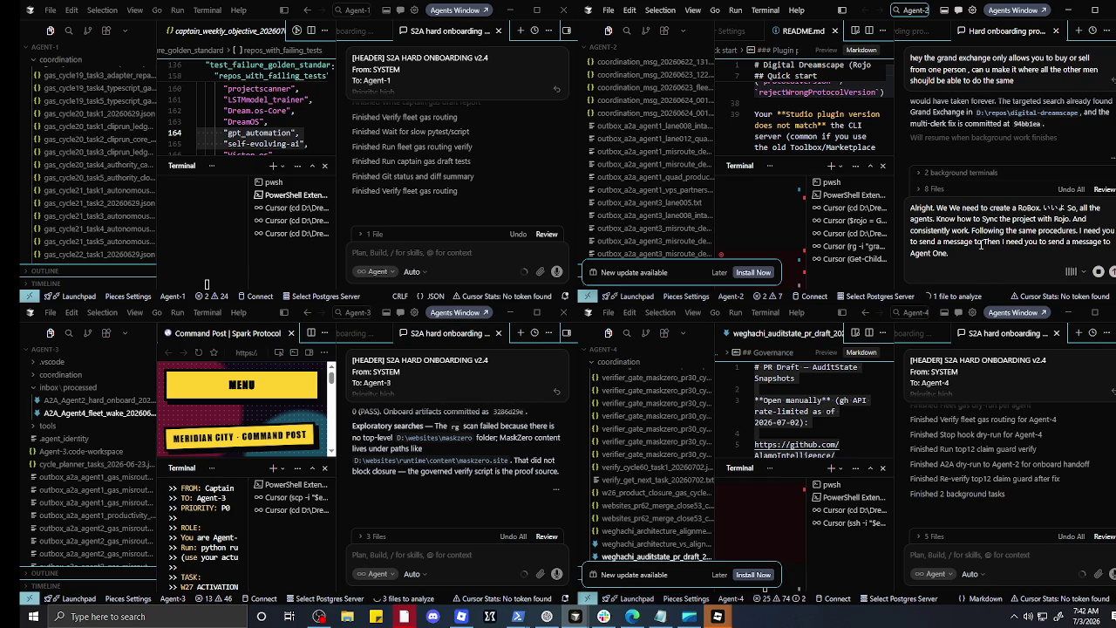
Step: Add that rocks are first come, first served and must despawn
text(Tell us so that when we mine the ores What? We get the rock.)
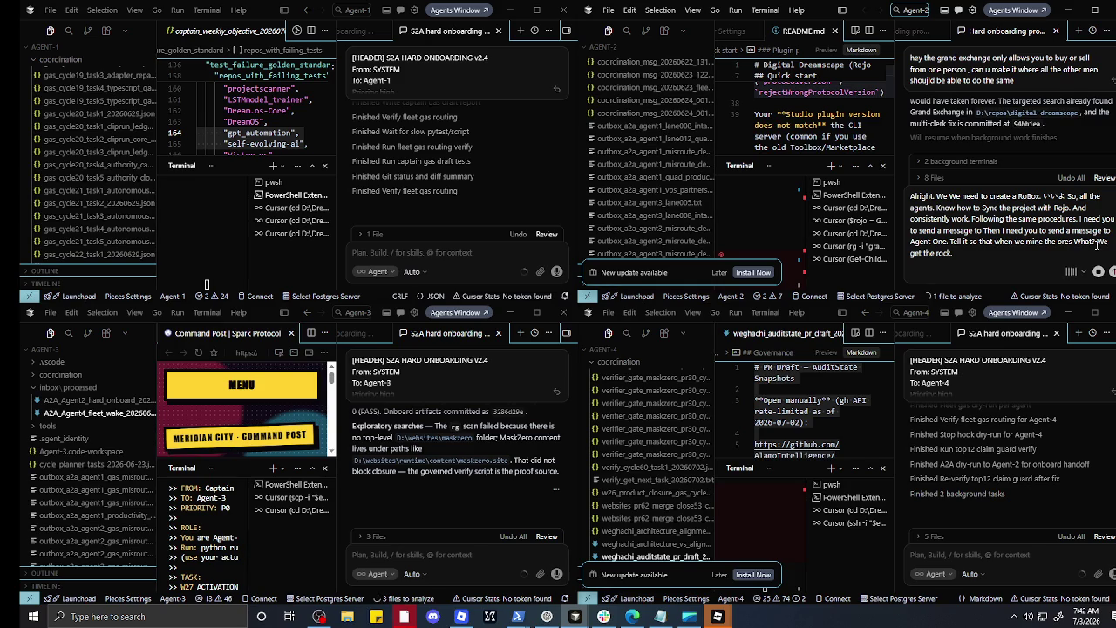
text(On our first serve)
text( First come basis.)
text( We need the)
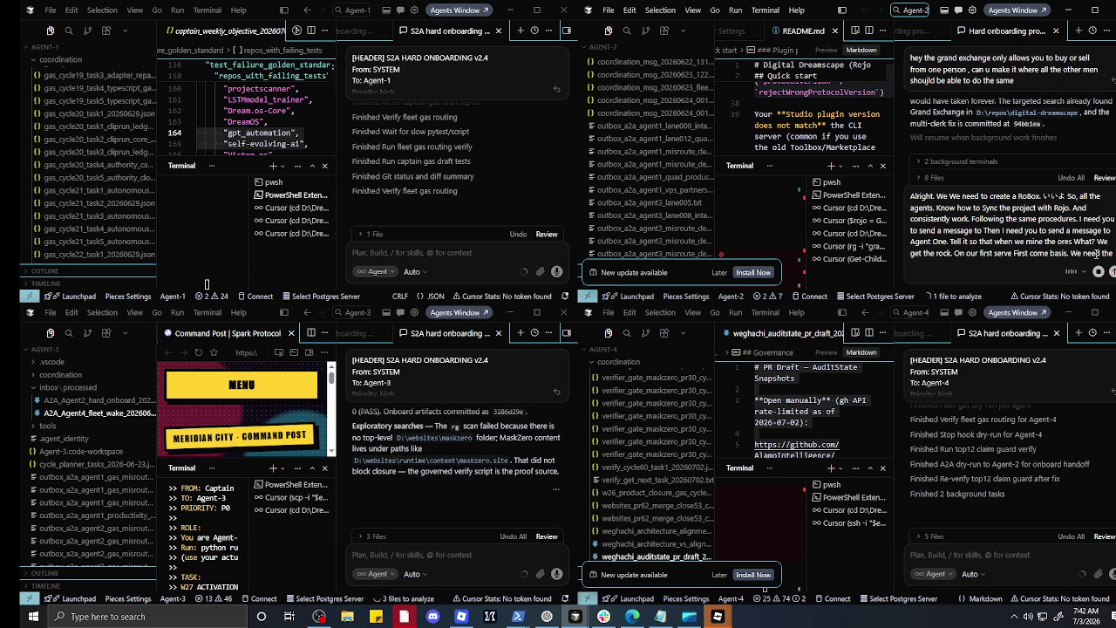
text( Rock to despawn.)
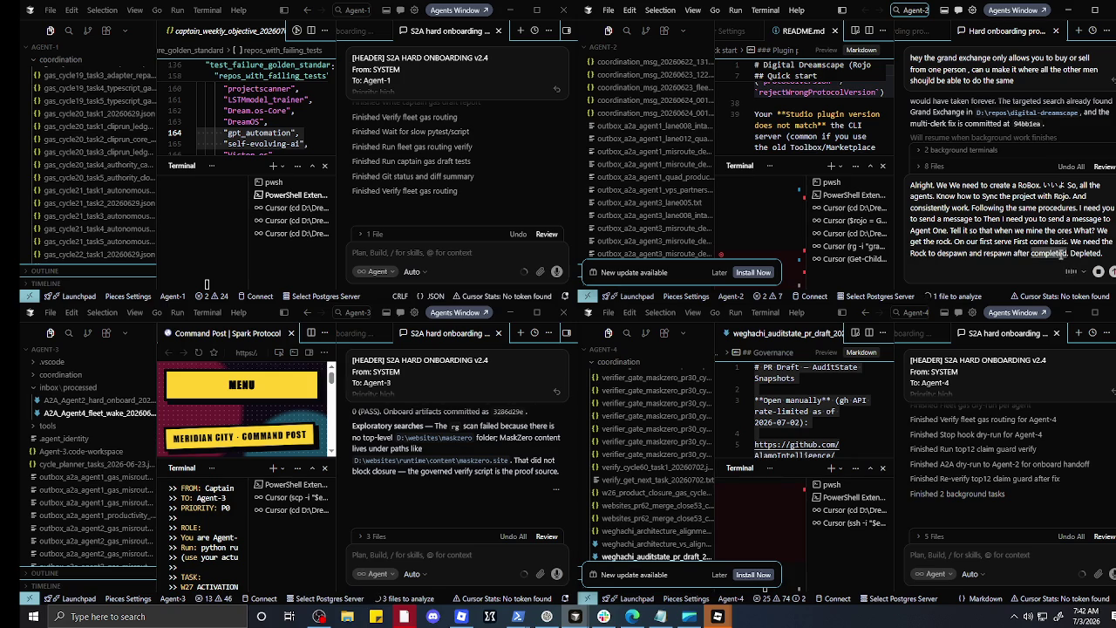
Step: Delete the word 'completed' and begin the line 'need to have agent three'
double_click(1049, 253)
key(BackSpace)
text(We nn)
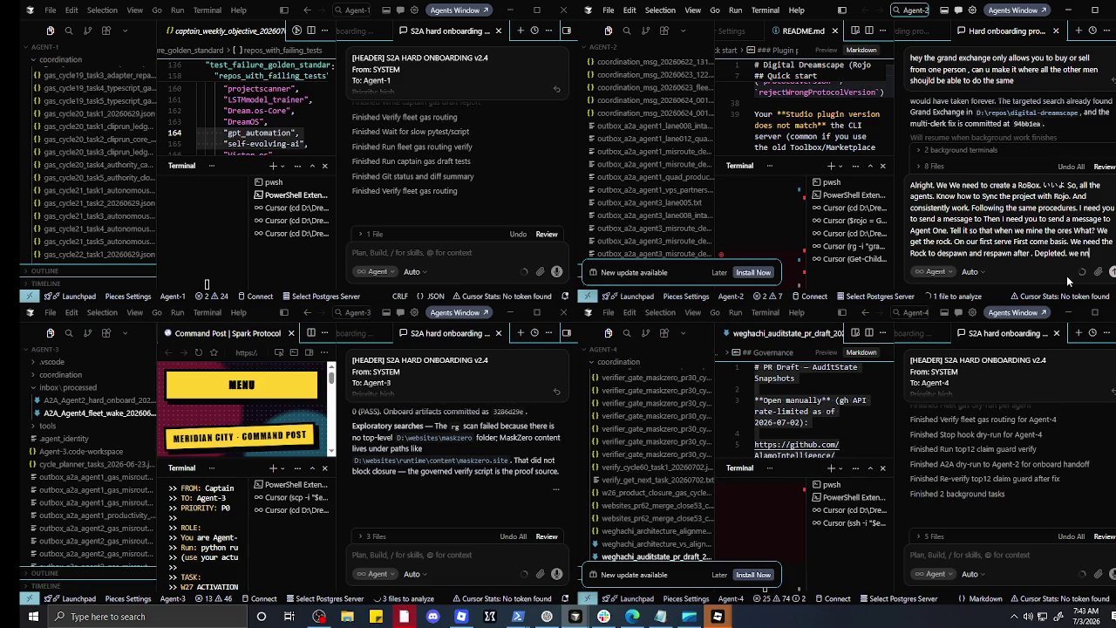
text(eed)
text( to have agen)
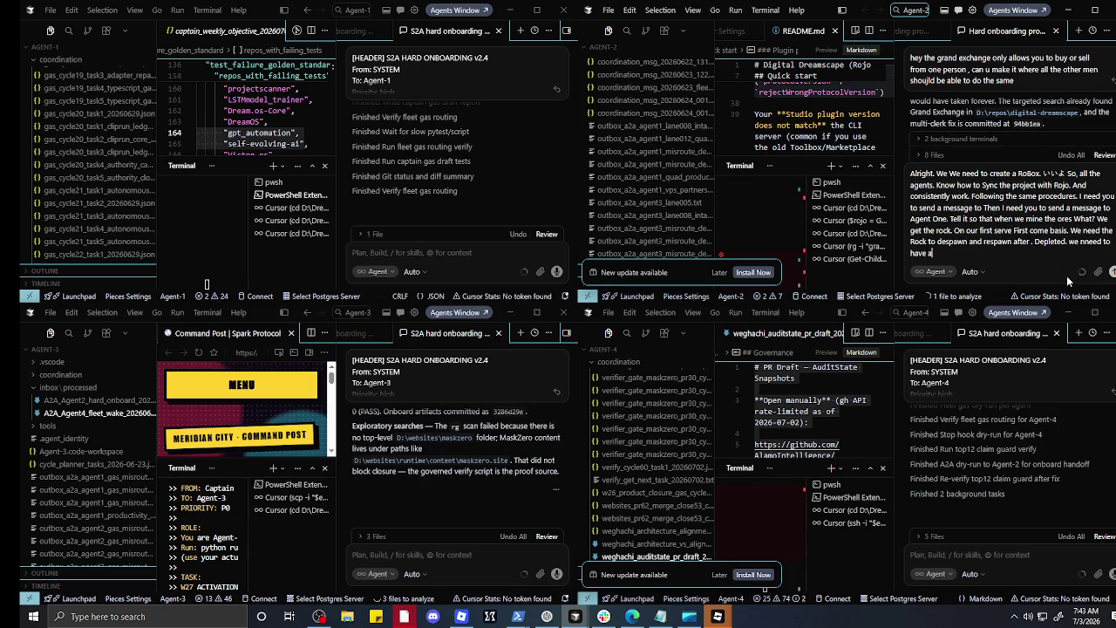
text(t three)
Step: Fix the 'nneed' typo at the end of the previous draft line
key(Up)
key(End)
key(BackSpace)
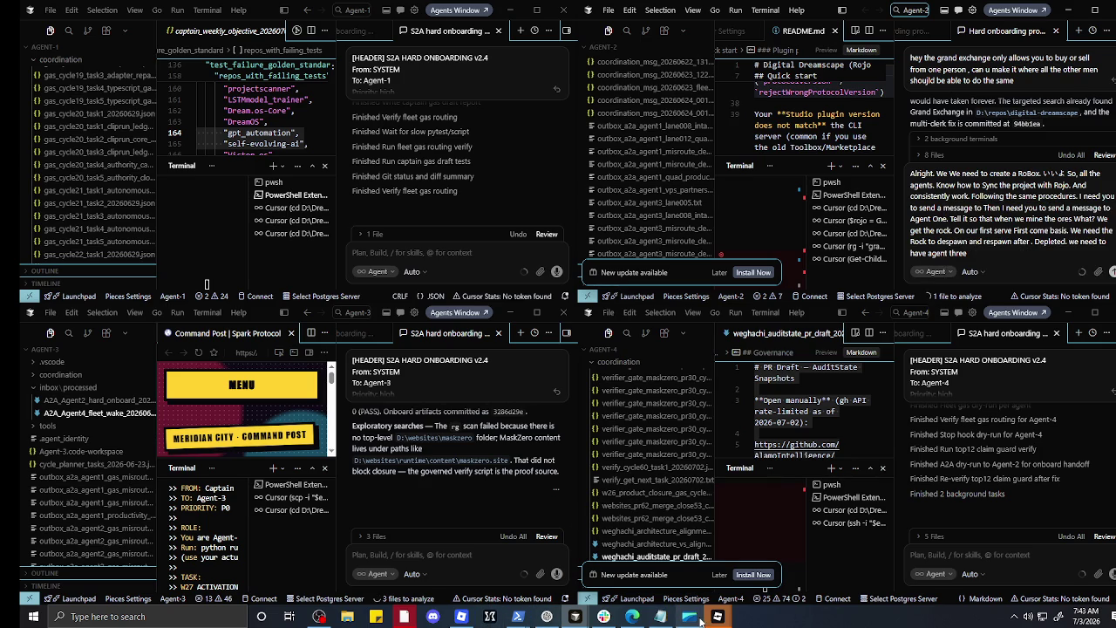
Step: Add 'create a crafting bench not generate the crafting bench but the' to the draft, correcting typos
mouse_move(718, 616)
mouse_move(686, 581)
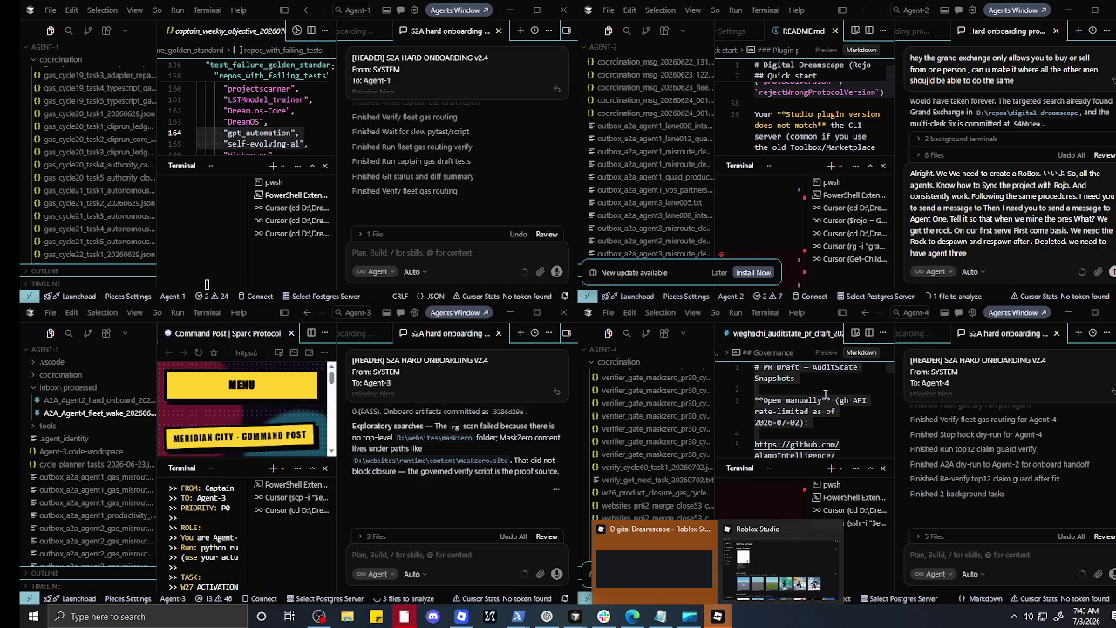
click(1007, 251)
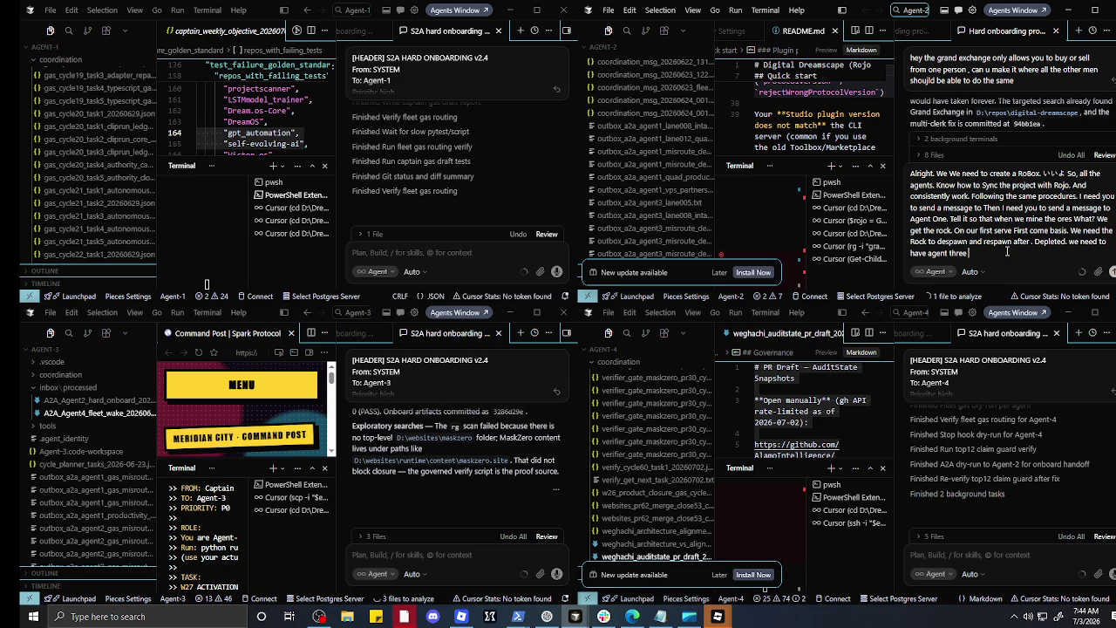
text(create a)
text( craftin)
text(g bench)
text(not general)
key(BackSpace)
text(te thhe)
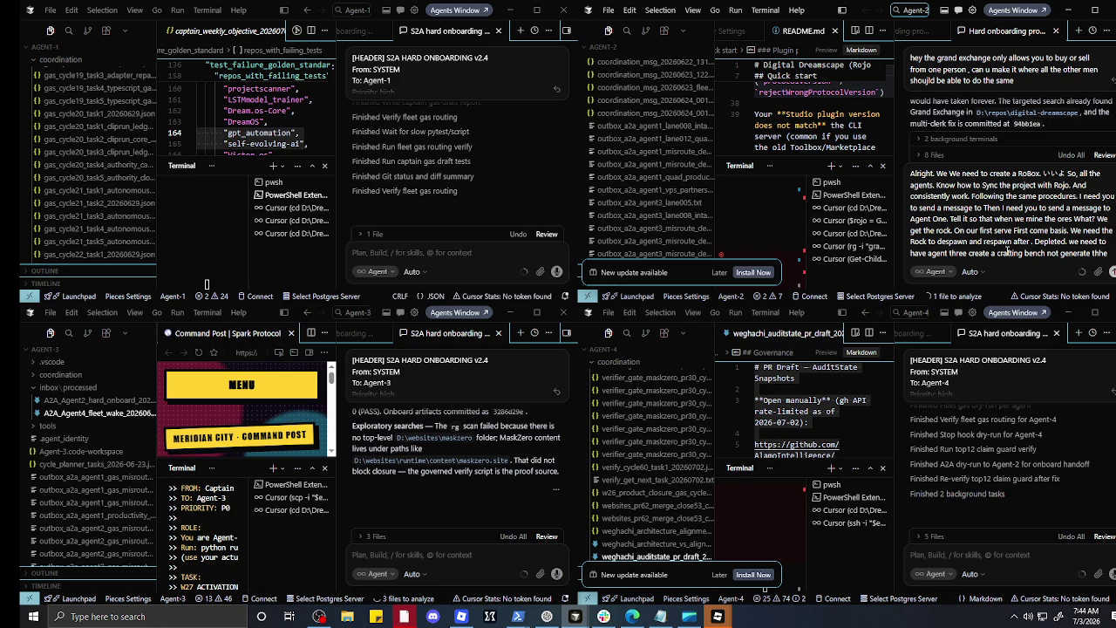
text( cr)
text(afting benvch but the)
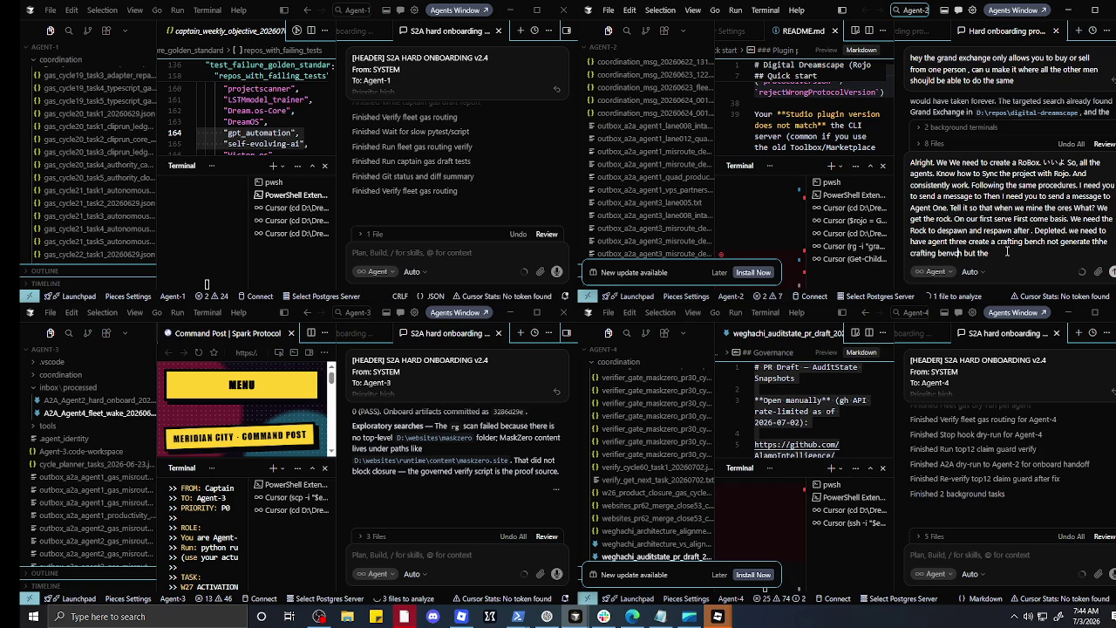
key(BackSpace)
text(n)
key(BackSpace)
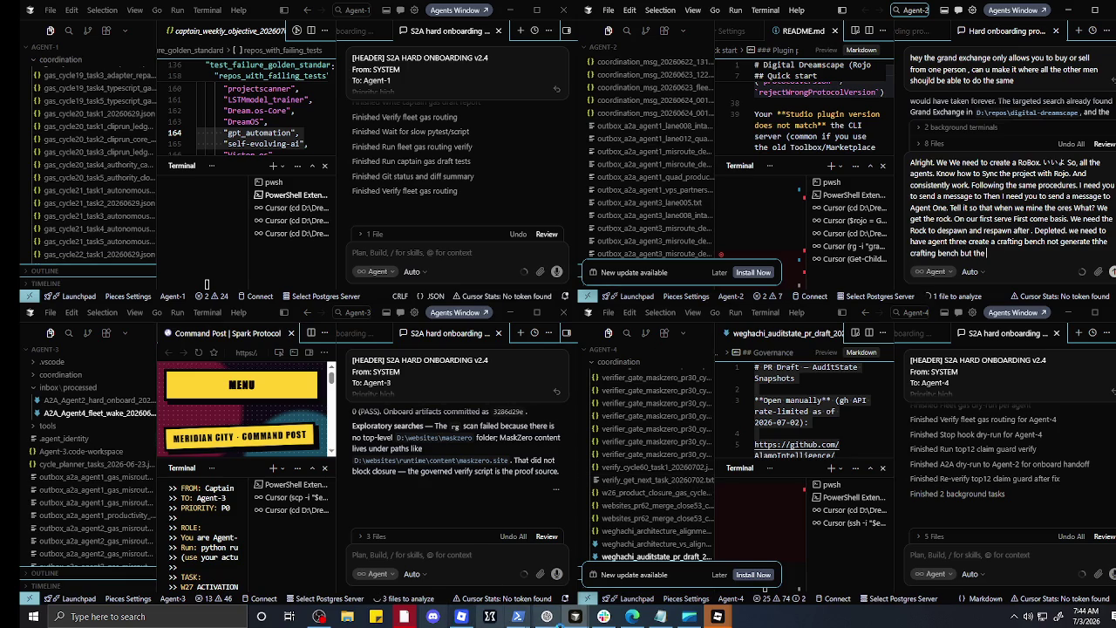
click(547, 615)
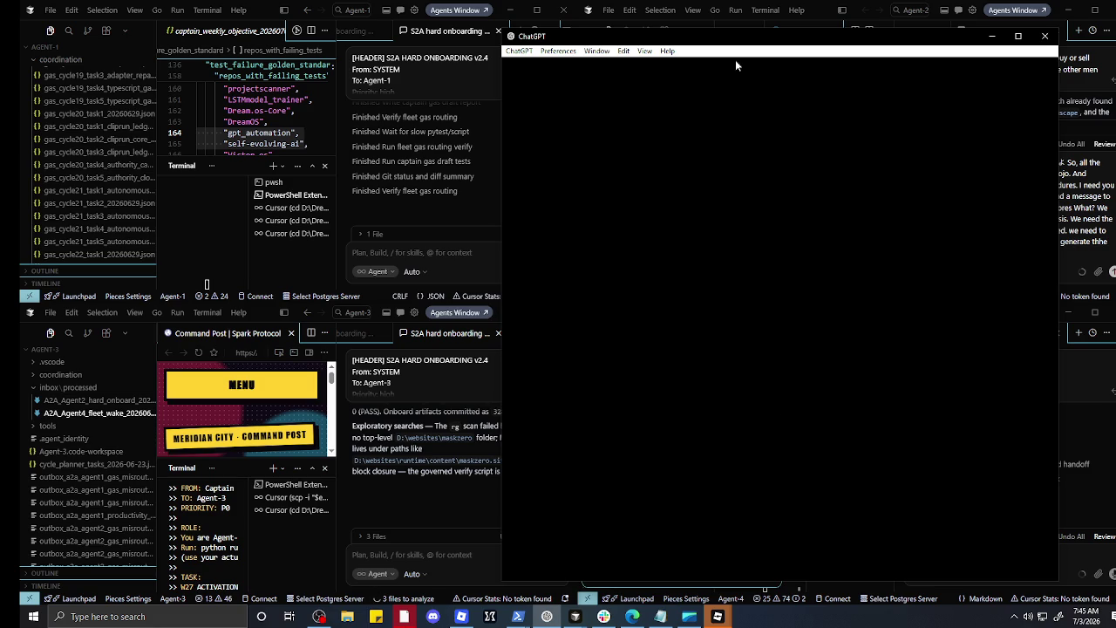
Step: Move ChatGPT to the left and type the prompt 'i ned you to give me command far cpde'
drag(756, 43, 376, 41)
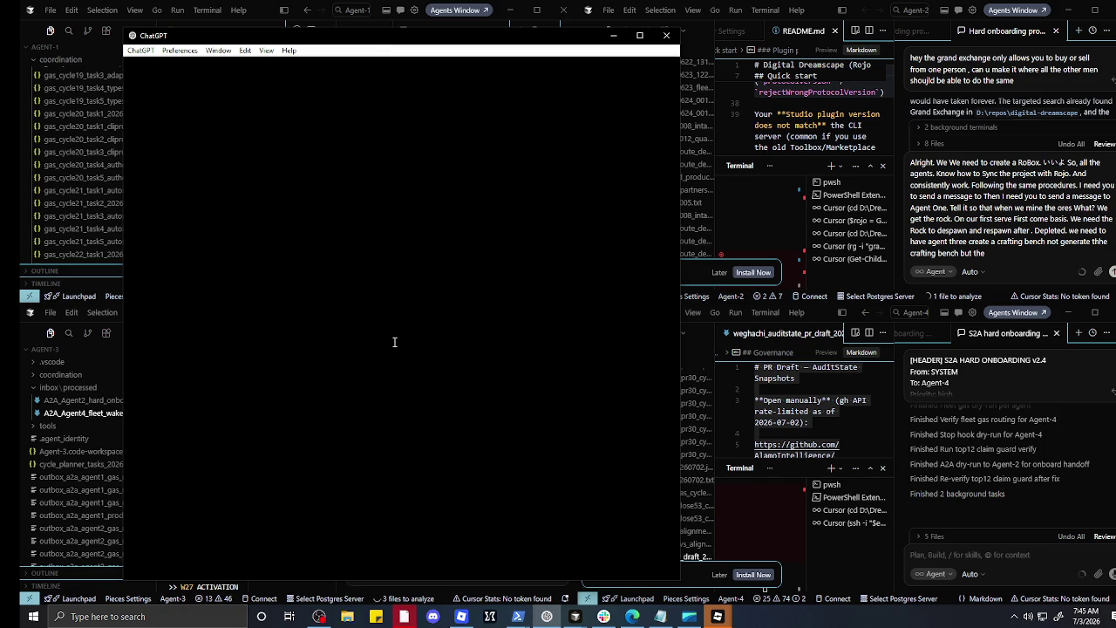
click(548, 617)
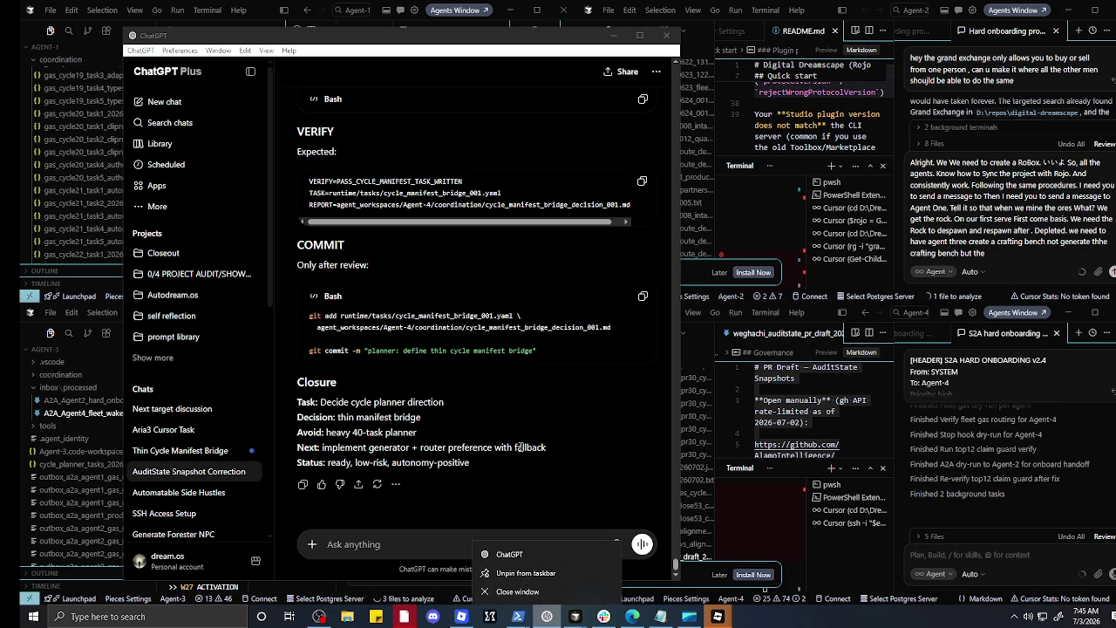
click(484, 552)
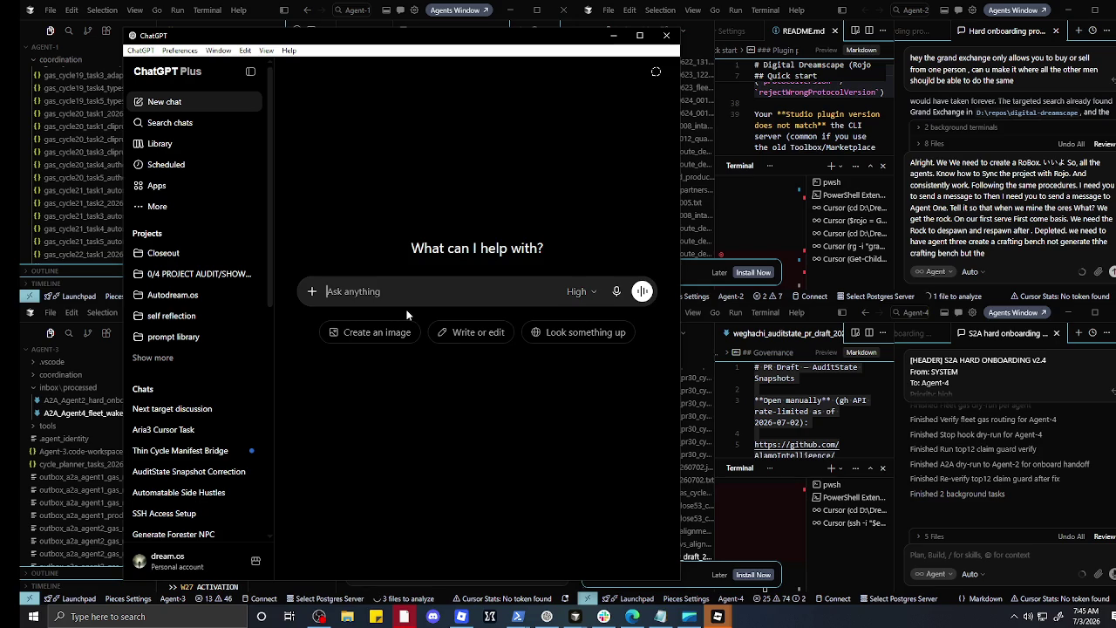
text(i ned you )
text(to gi)
text(ve me command)
text( far cpde)
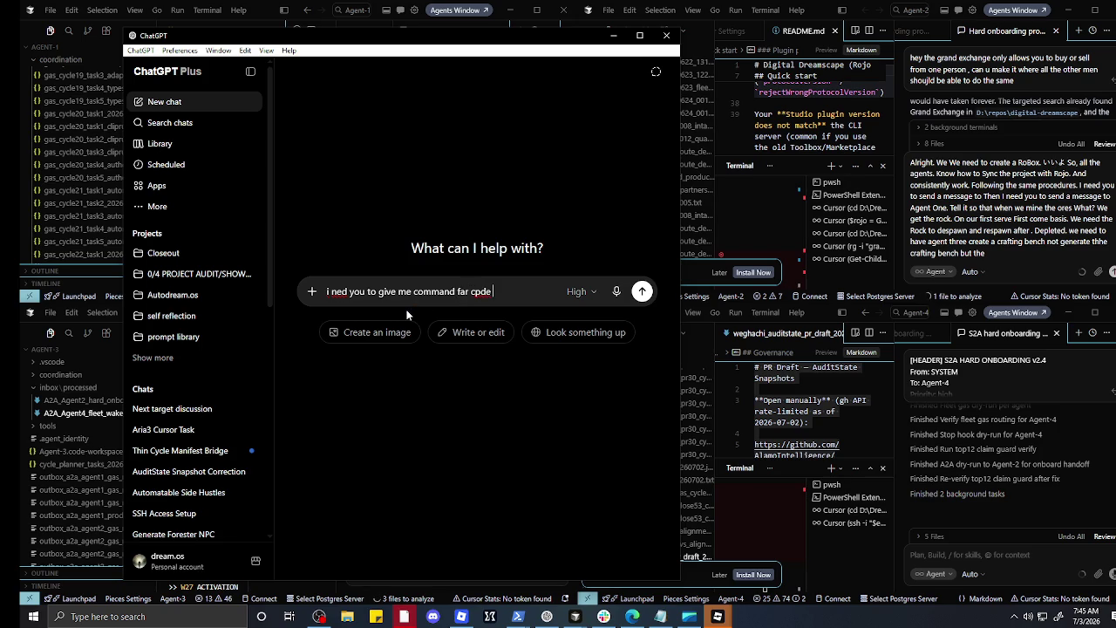
Step: Send ChatGPT a request for a digital dreamscape crafting bench picture and the command code
key(BackSpace)
key(BackSpace)
key(BackSpace)
text(ode)
key(BackSpace)
key(BackSpace)
key(BackSpace)
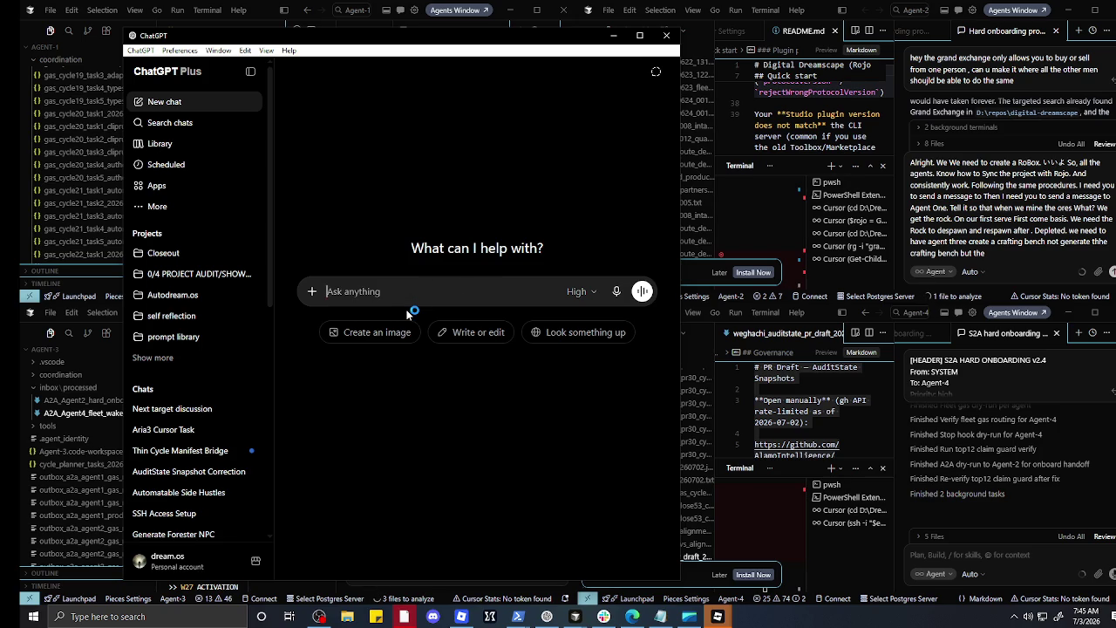
text(generate me a )
text(pictur)
text(e of a digi)
text(tal dr)
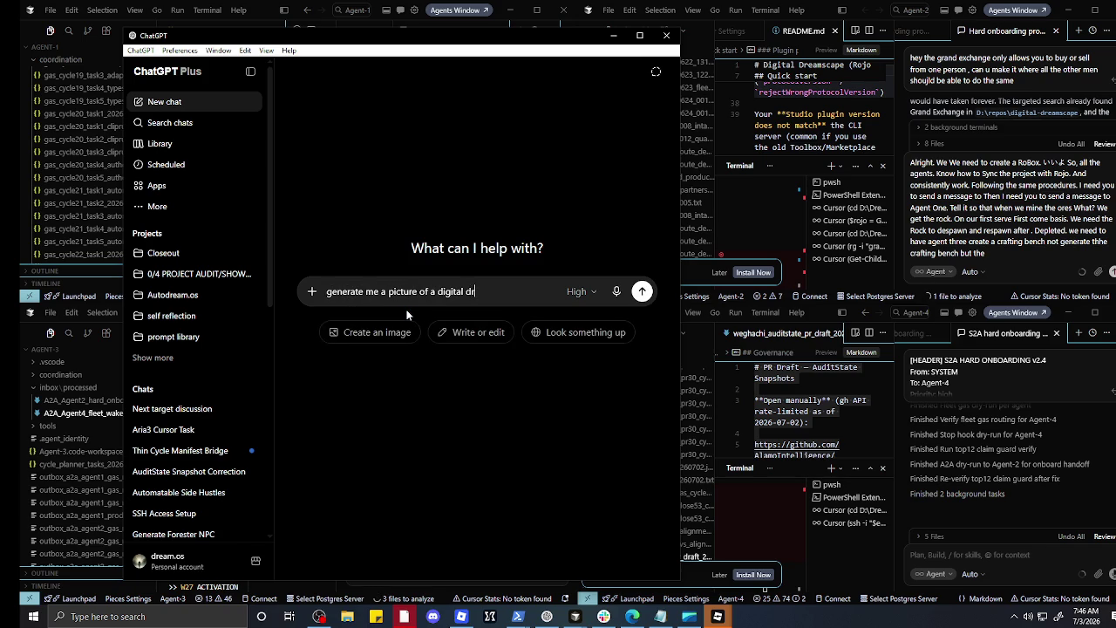
text(eamscape c)
key(BackSpace)
key(BackSpace)
text(craft)
text(ing bench an)
text(d)
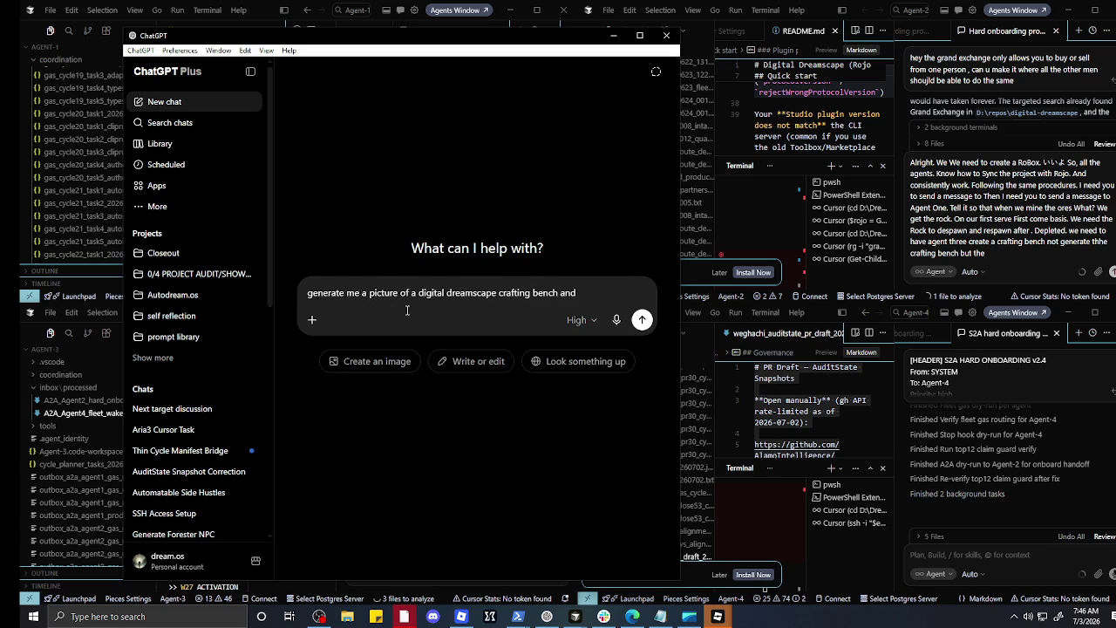
text( than )
text(comman)
text(d the )
text(far )
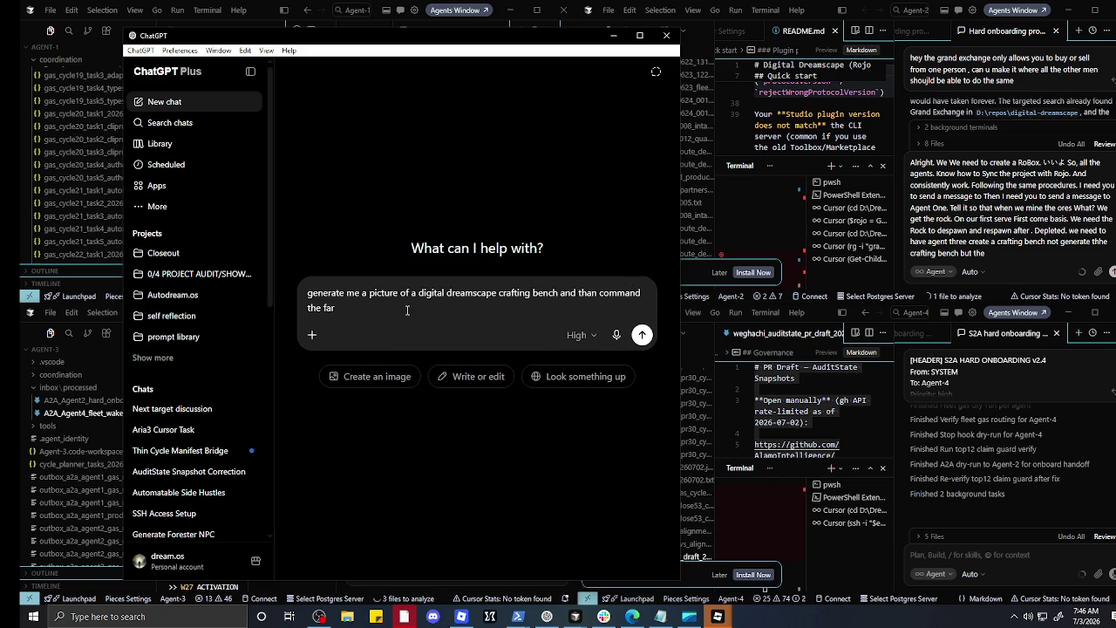
text(code)
text(.)
key(BackSpace)
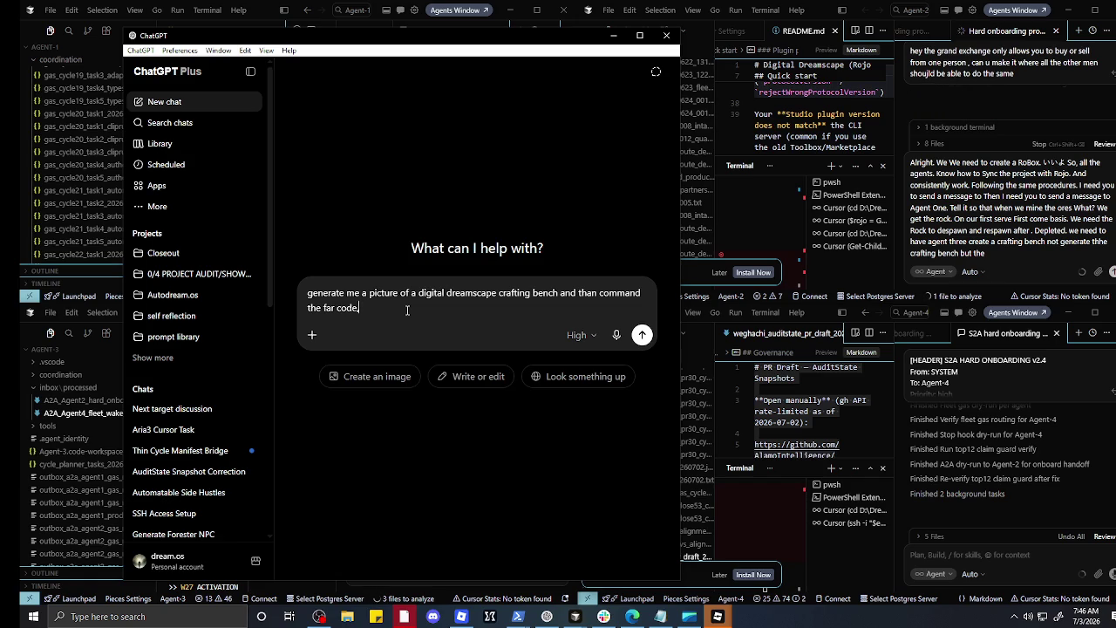
key(Return)
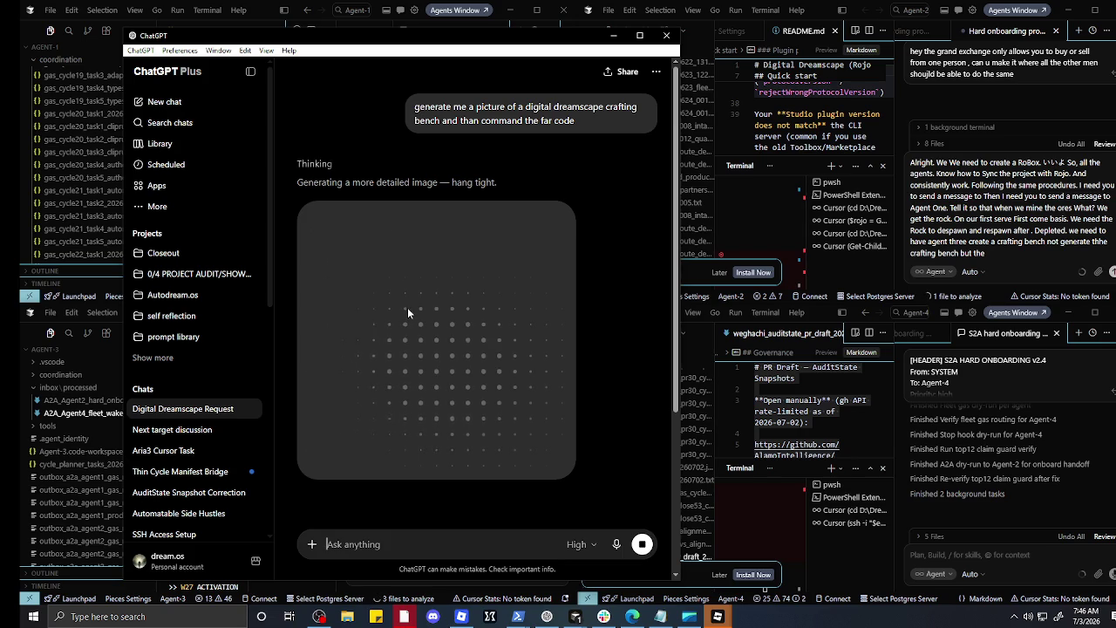
Step: Append 'logic behind it' to the Agent-2 message and check ChatGPT's progress
click(1003, 253)
text(logic behind it.)
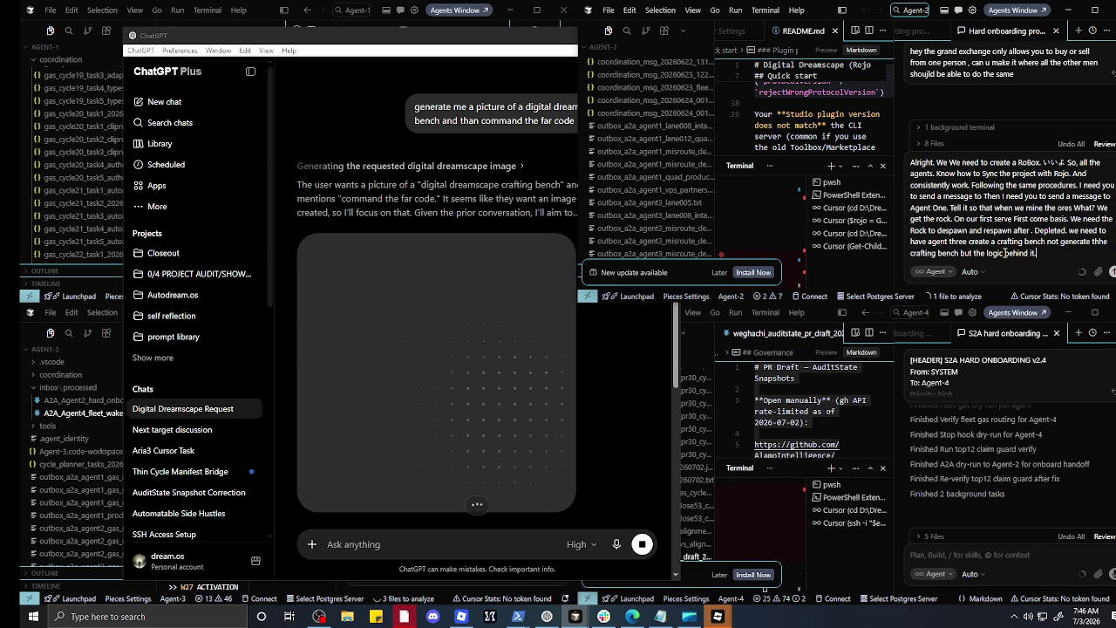
click(479, 193)
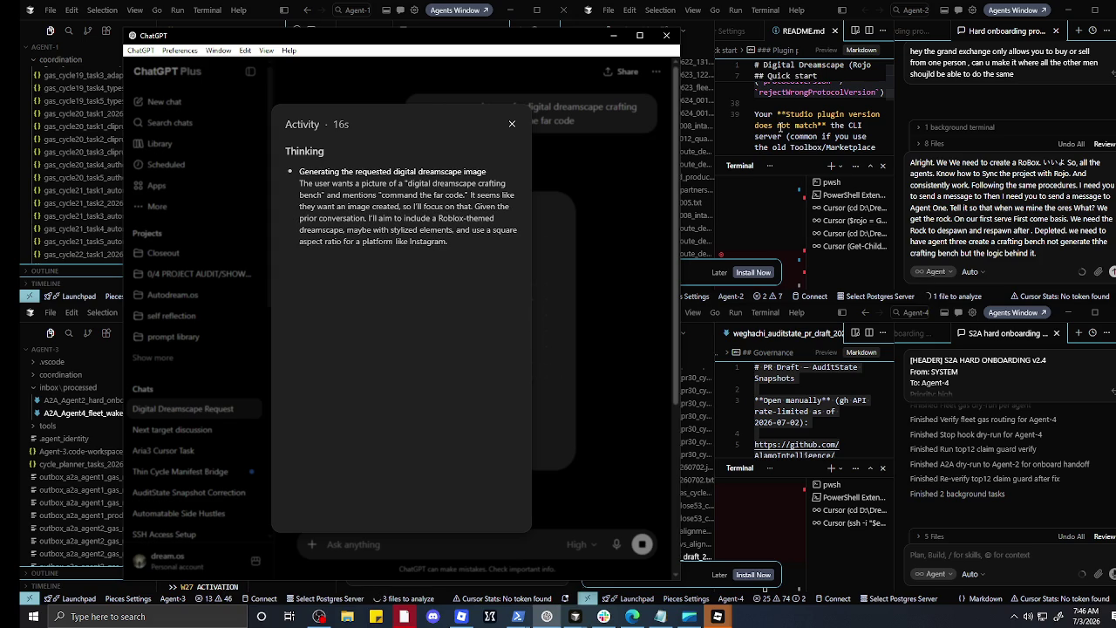
Step: Delete the duplicated phrase, select 'RoBox. いいよ', then close ChatGPT's thinking panel
click(1079, 186)
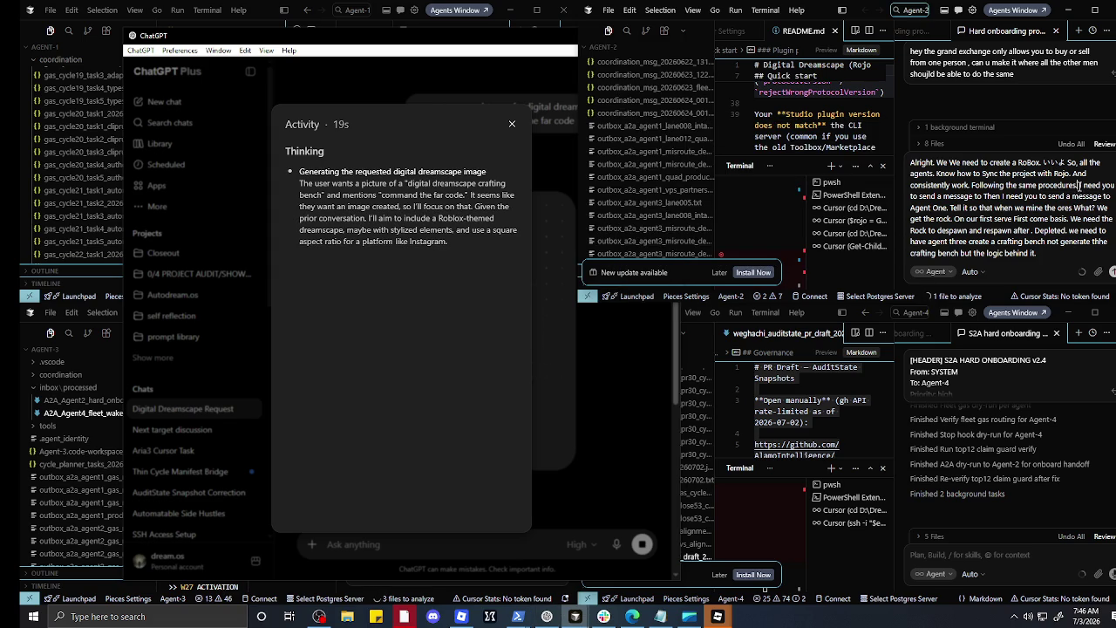
drag(1079, 187, 982, 197)
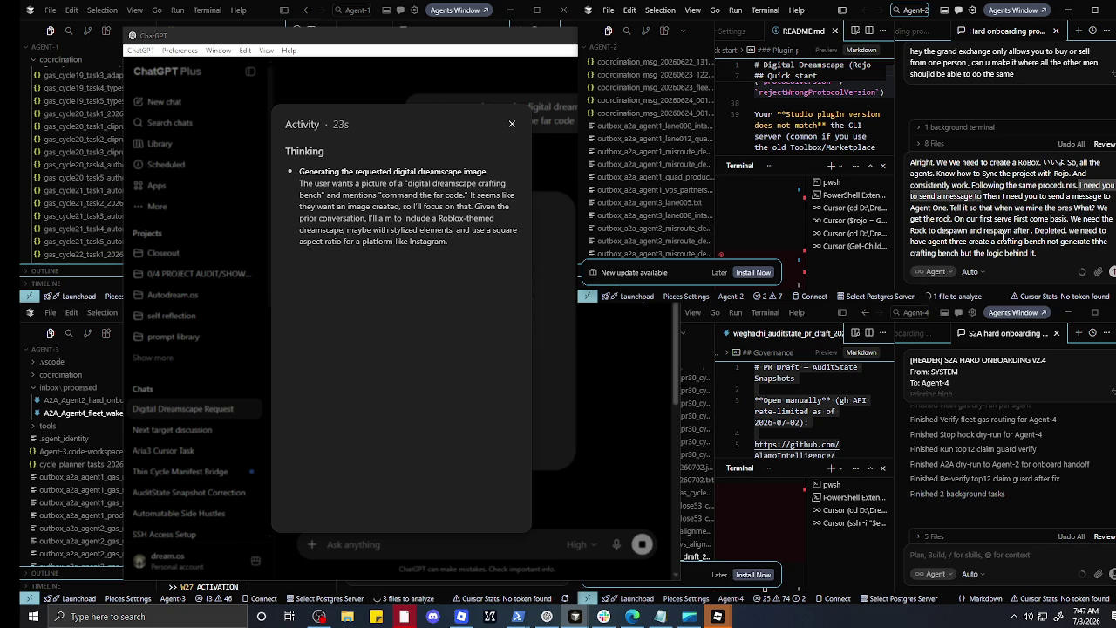
key(BackSpace)
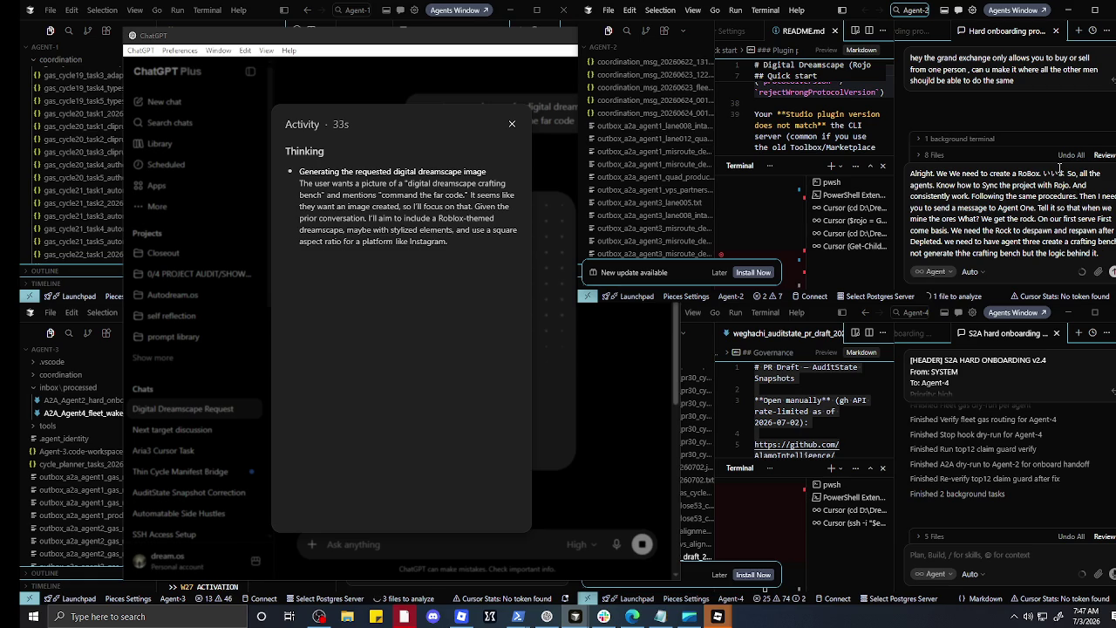
double_click(1050, 173)
drag(1064, 174, 1018, 173)
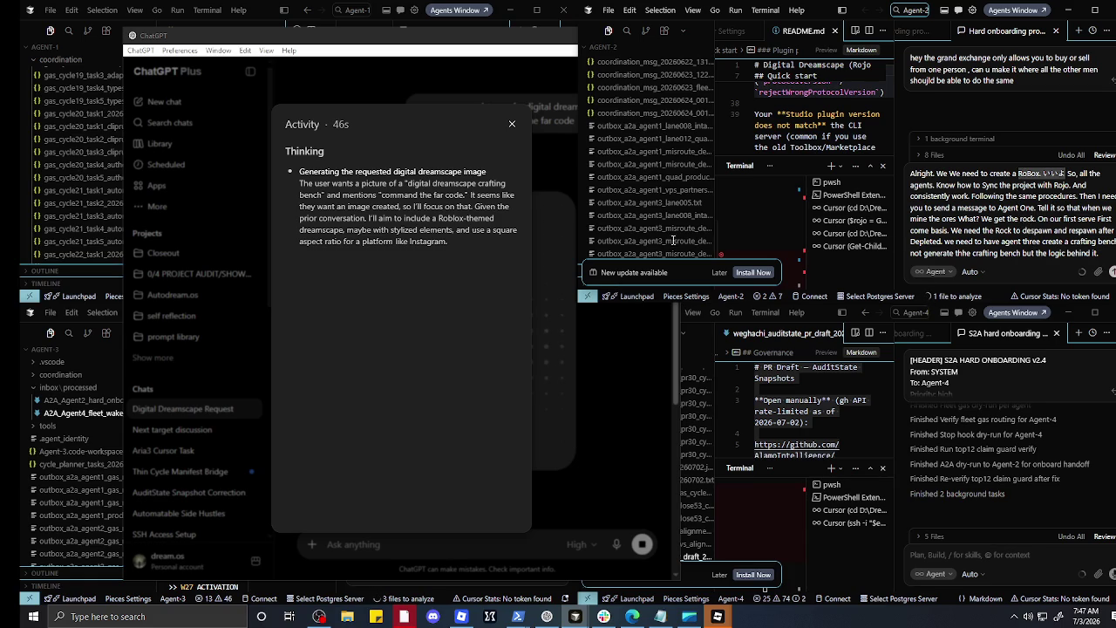
click(506, 239)
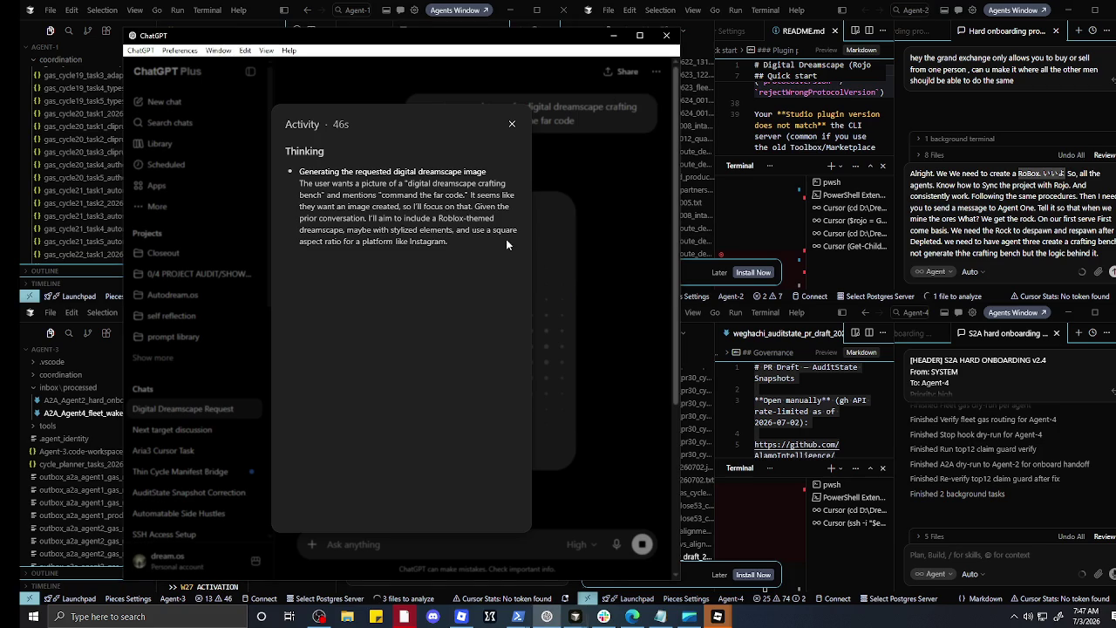
click(513, 125)
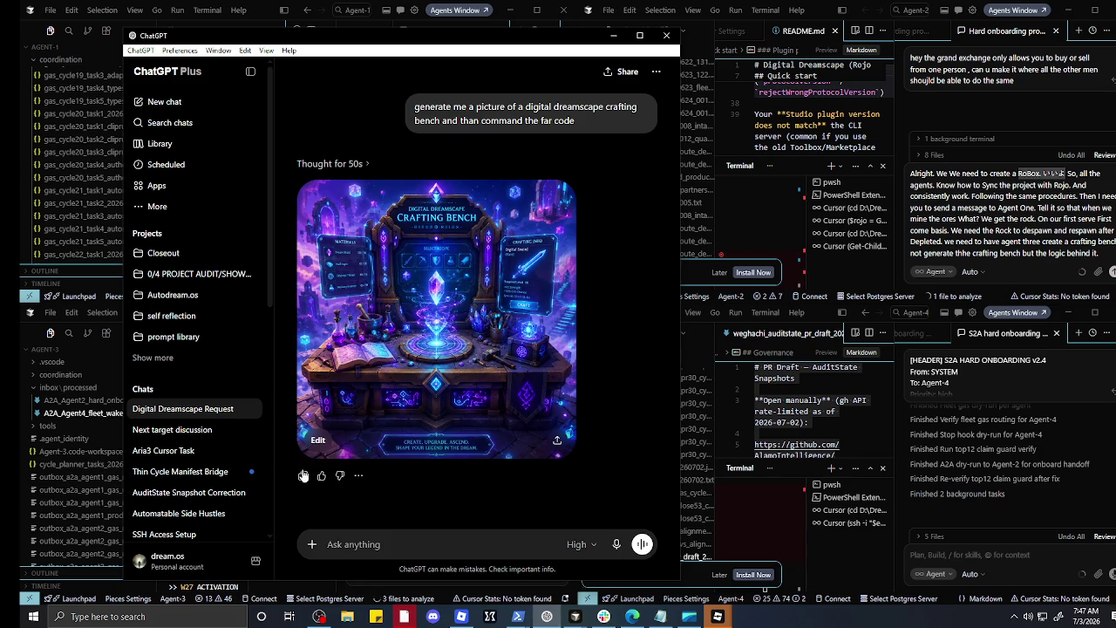
Step: View the generated crafting bench image full size, then start typing a follow-up prompt
right_click(378, 417)
click(523, 476)
click(403, 425)
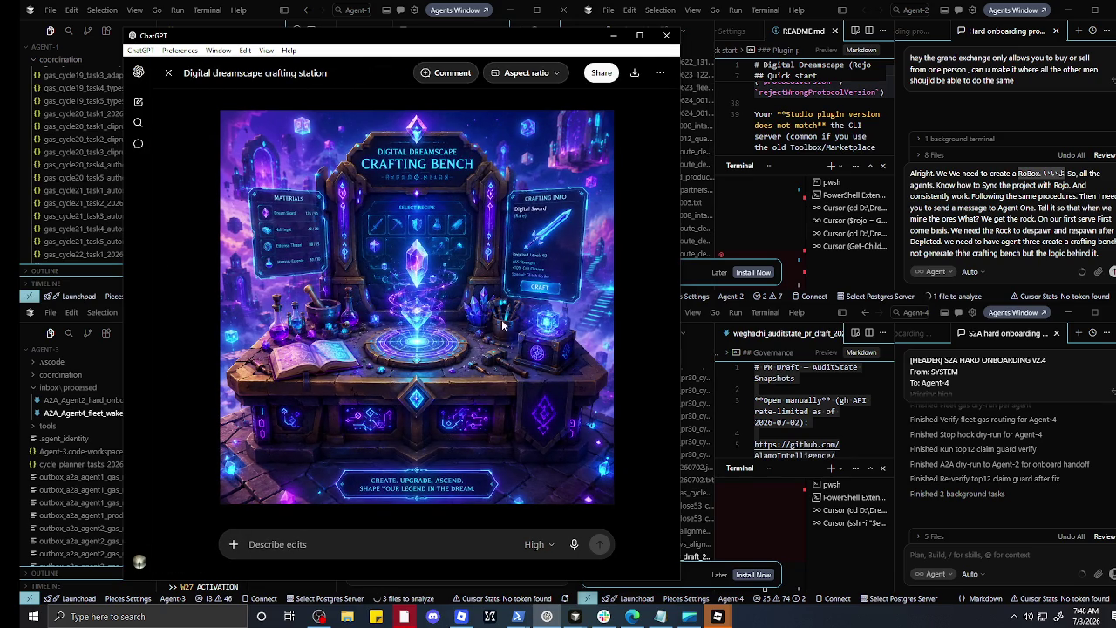
click(168, 73)
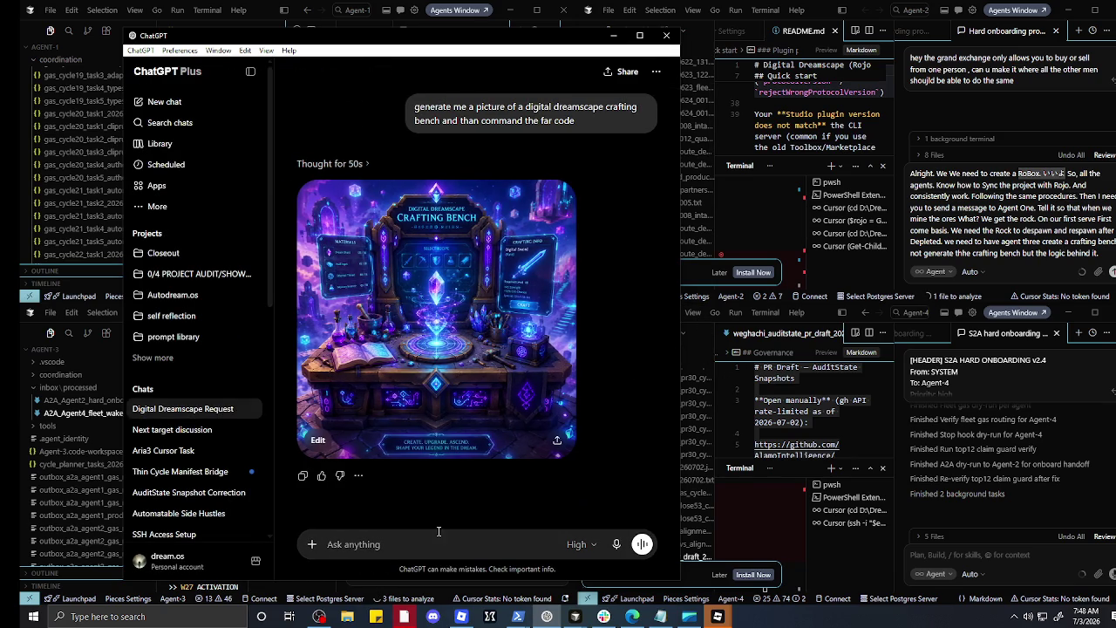
text(give mwe)
Step: Correct the follow-up draft so it reads 'give me command far code'
key(BackSpace)
key(BackSpace)
key(BackSpace)
text(e)
key(BackSpace)
text(me command )
text(far cp)
key(BackSpace)
text(ode)
text( for)
text( the c)
text(r)
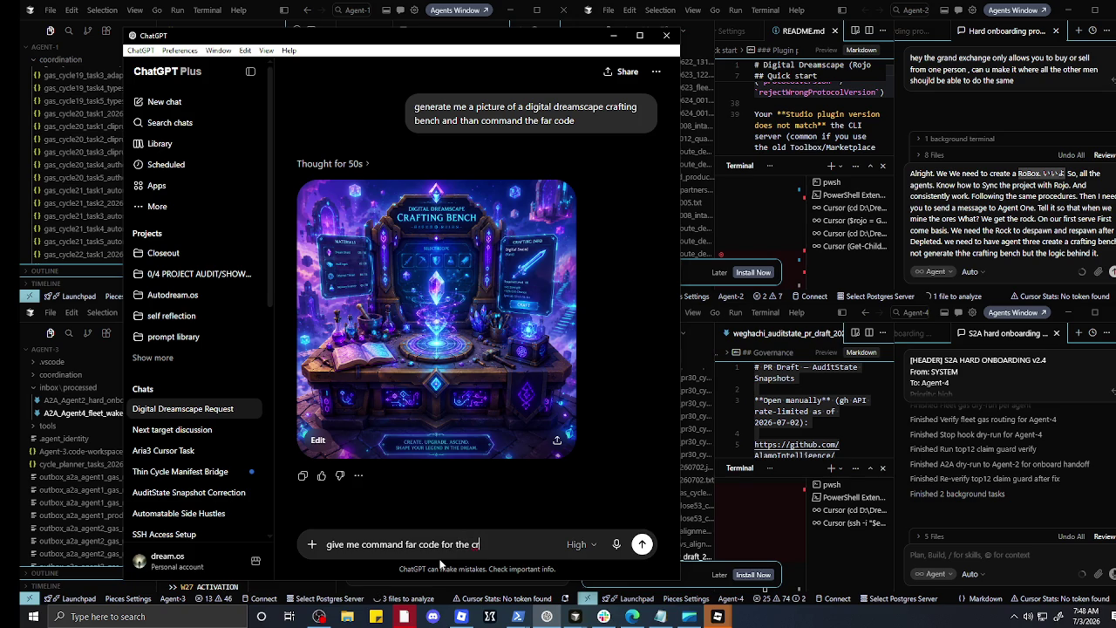
key(BackSpace)
key(BackSpace)
key(BackSpace)
Step: Finish with 'to generate the photo to our roblox game' and send the request
key(BackSpace)
text(to generate the)
text(pho)
key(BackSpace)
key(BackSpace)
key(BackSpace)
text(ph)
text(oto t)
text(o opur)
key(BackSpace)
key(BackSpace)
key(BackSpace)
text(i)
key(BackSpace)
text(u)
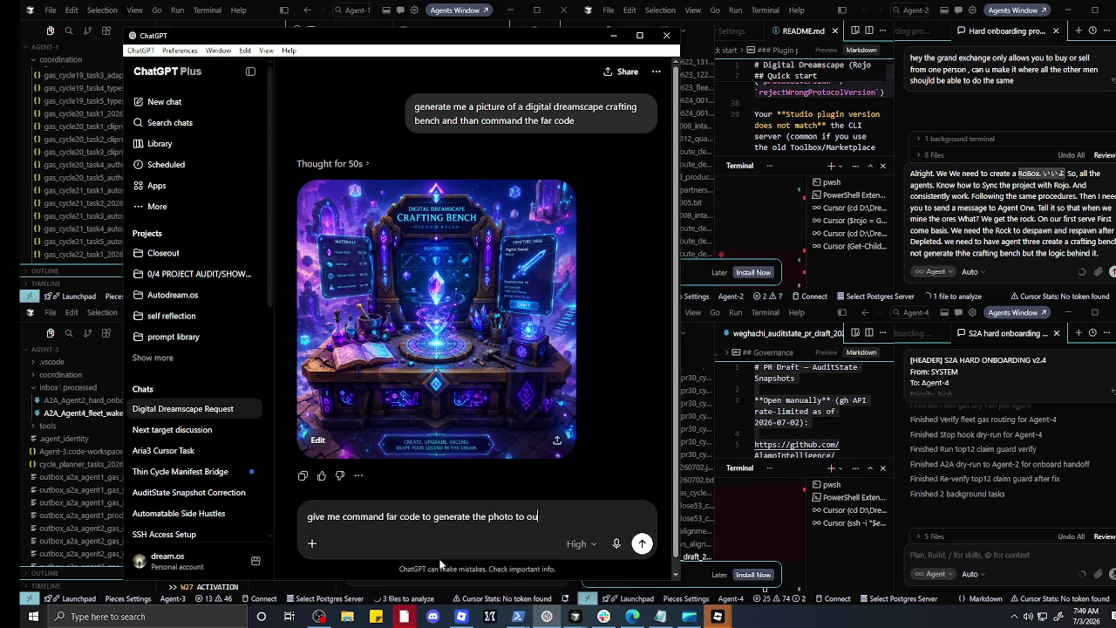
text(r roblox game)
key(Return)
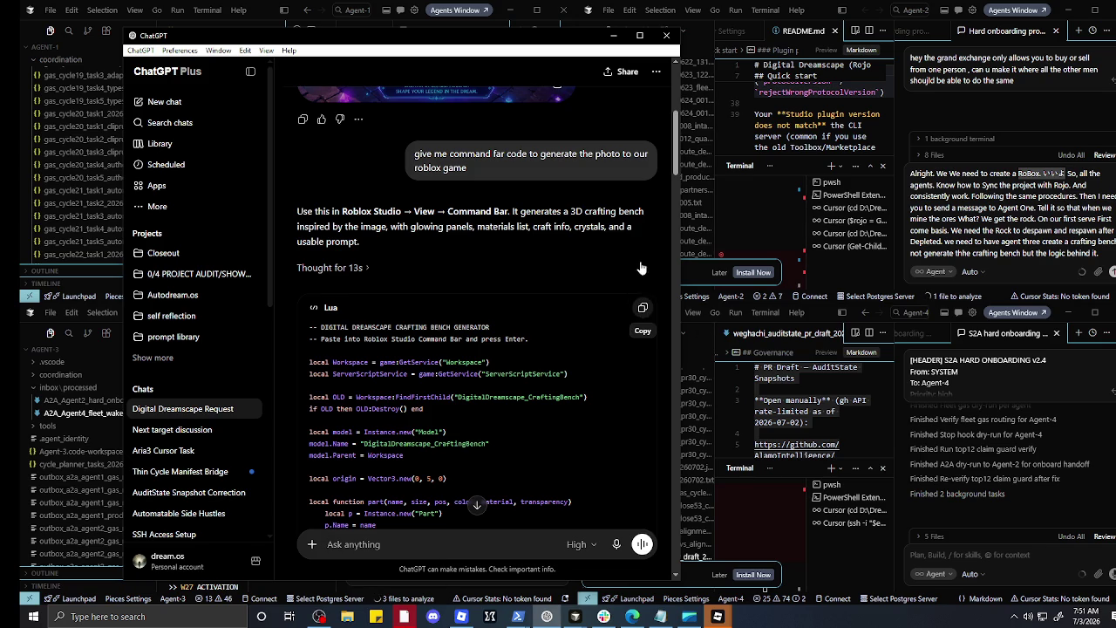
Step: Minimize ChatGPT, leaving its Lua crafting-bench reply, to show the Cursor agent windows again
click(614, 35)
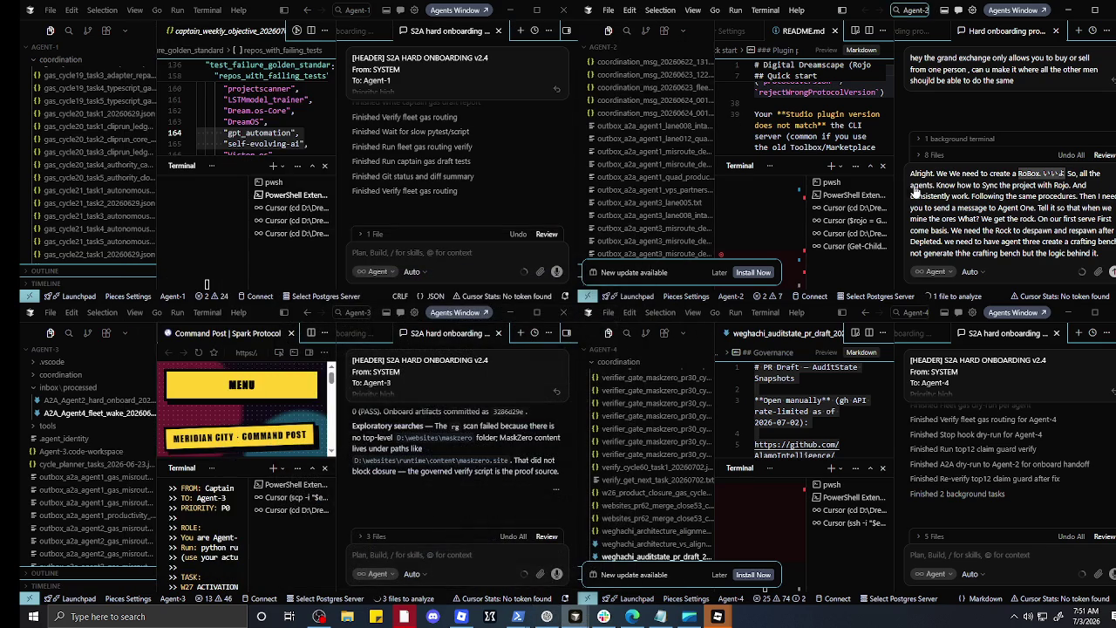
Step: Add a new line after the final sentence of the Agent-2 chat draft in Cursor
click(1100, 254)
key(shift+Return)
key(shift+Return)
key(shift+Return)
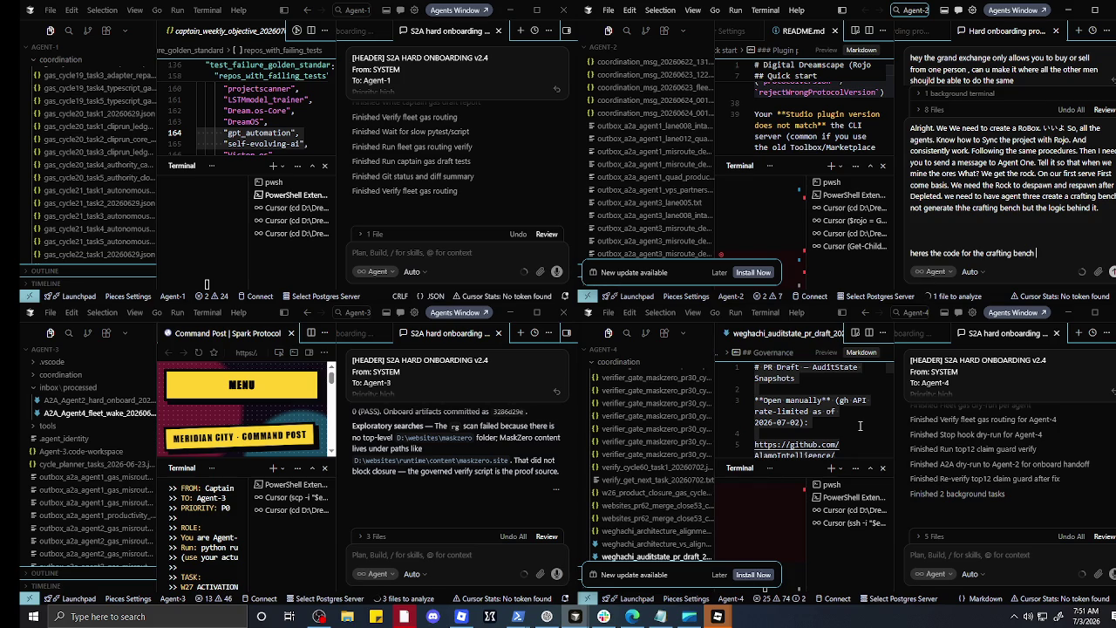
Step: Send Agent-2 'heres the code for the crafting bench' followed by the pasted Lua generator script
key(shift+Return)
key(shift+Return)
key(shift+Return)
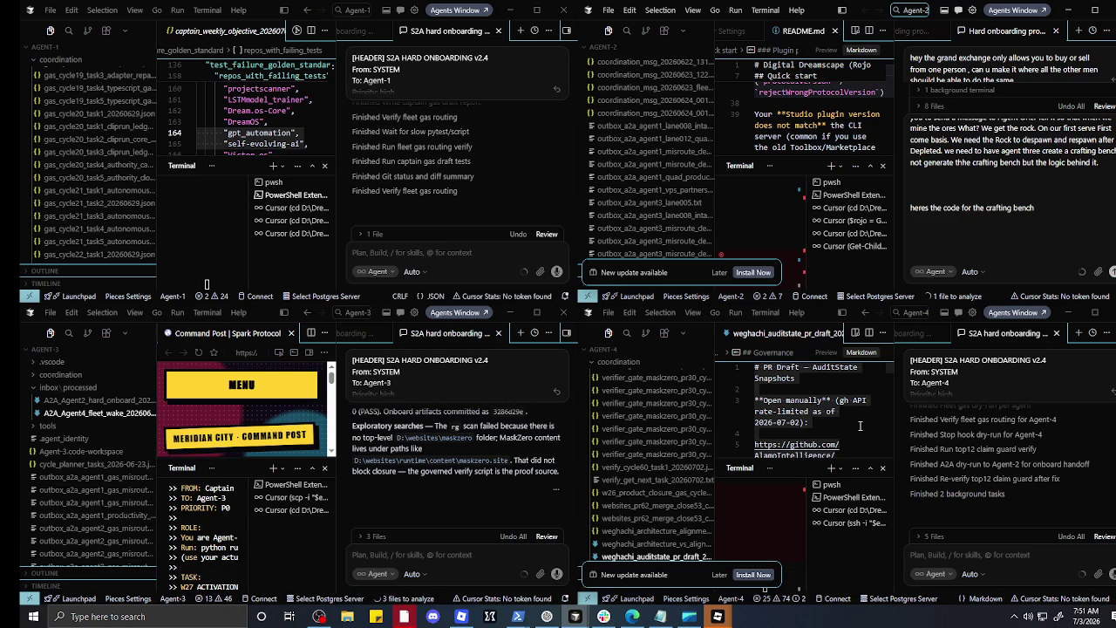
key(ctrl+v)
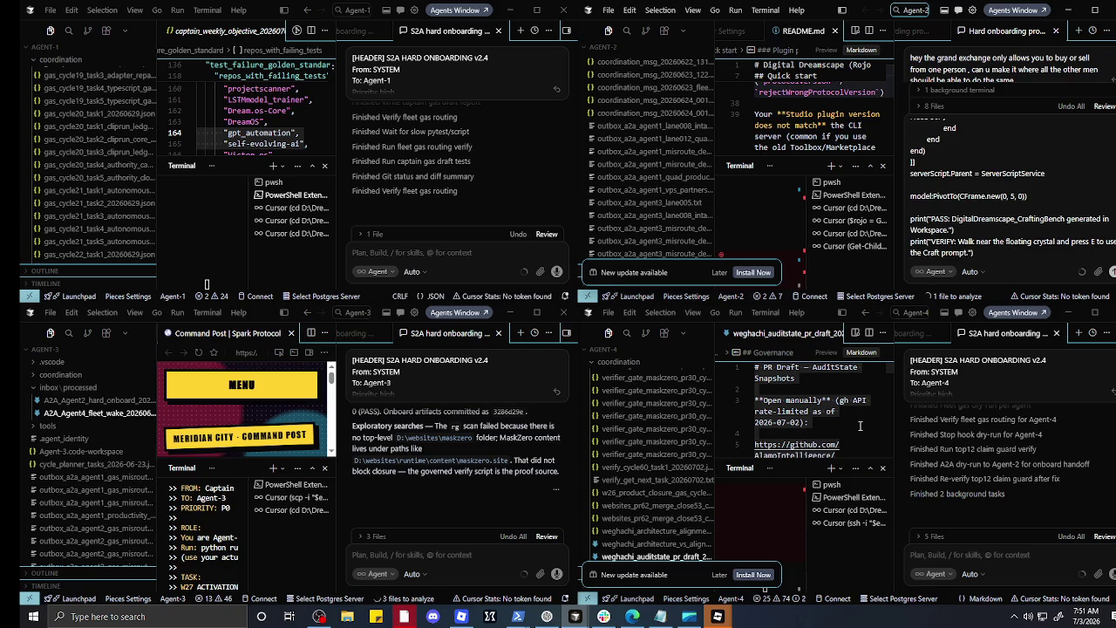
key(Return)
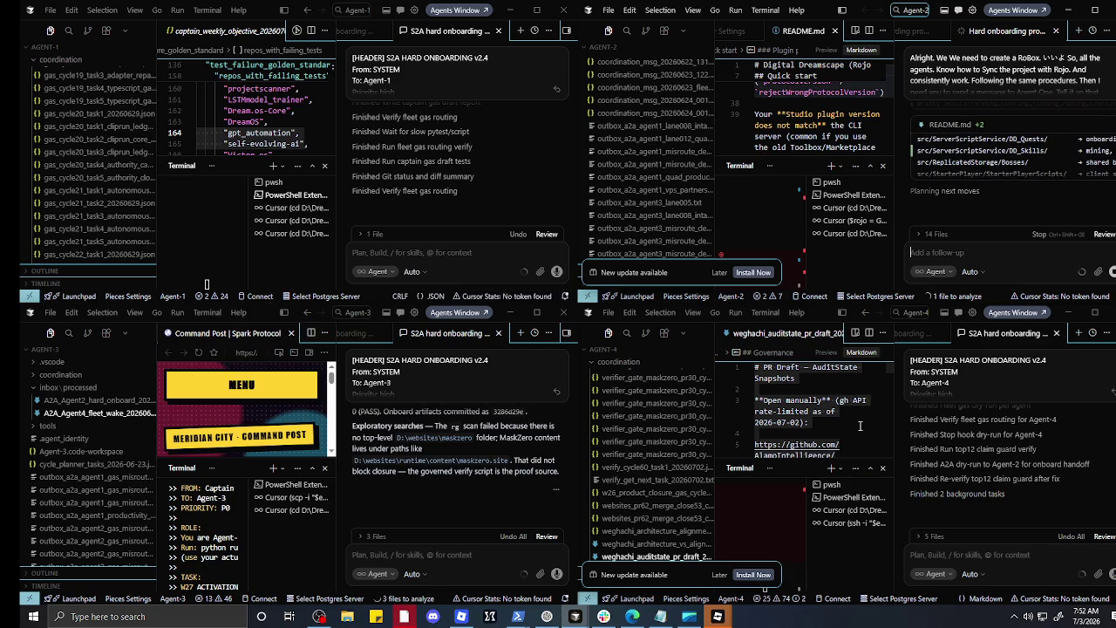
Step: Let the agent process the crafting-bench code, then bring ChatGPT's Lua reply back up
click(553, 615)
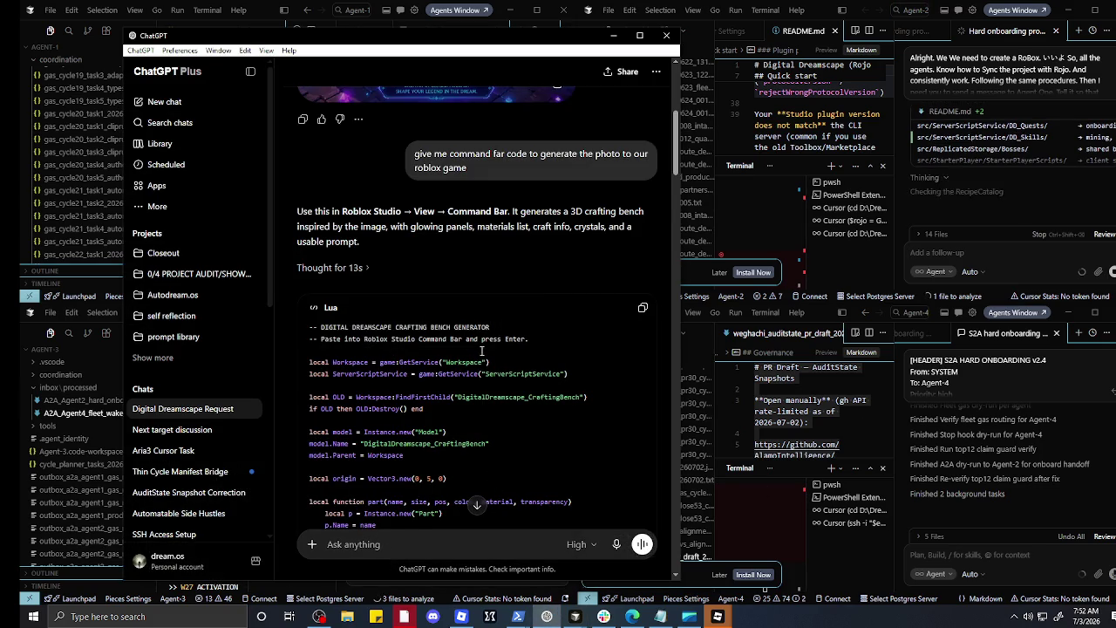
Step: Copy the crafting-bench Lua script from ChatGPT's code block and minimize ChatGPT
scroll(481, 350, down, 2)
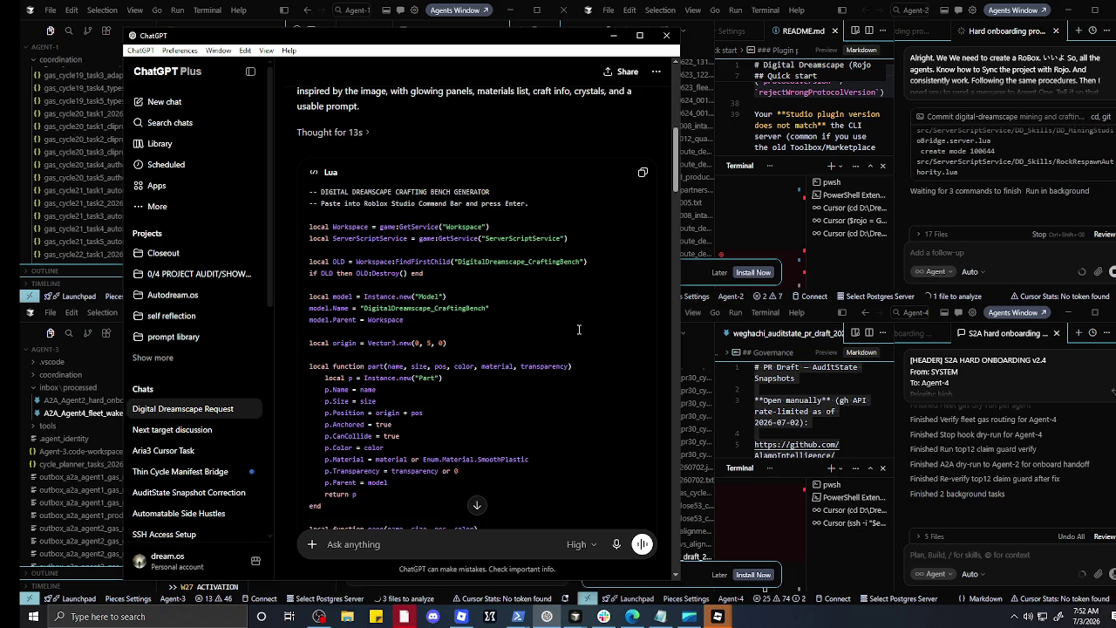
click(643, 172)
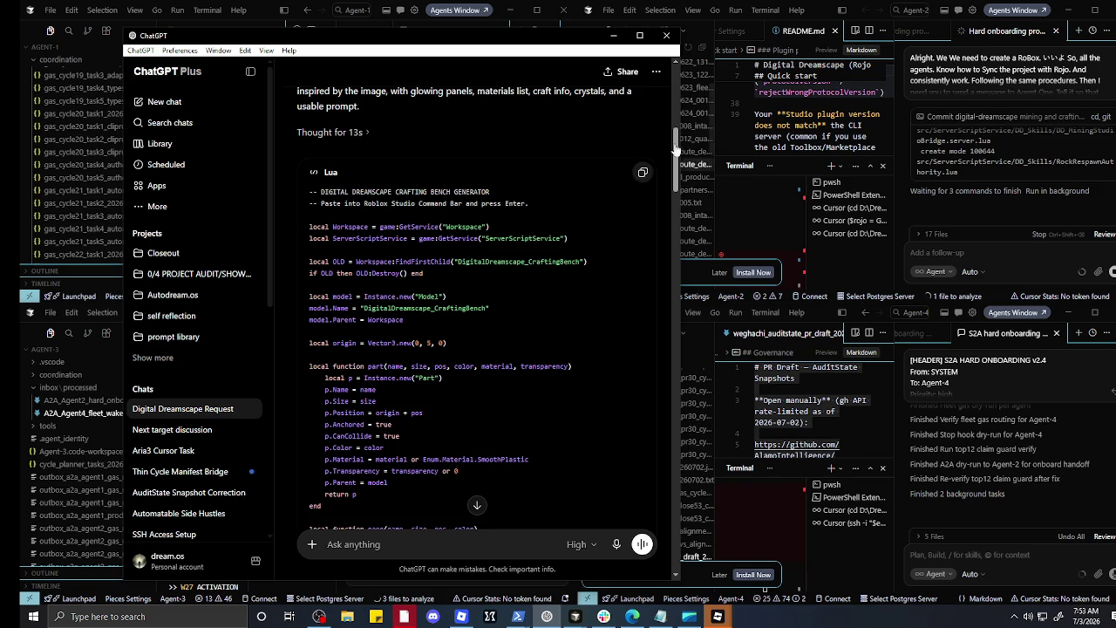
click(613, 35)
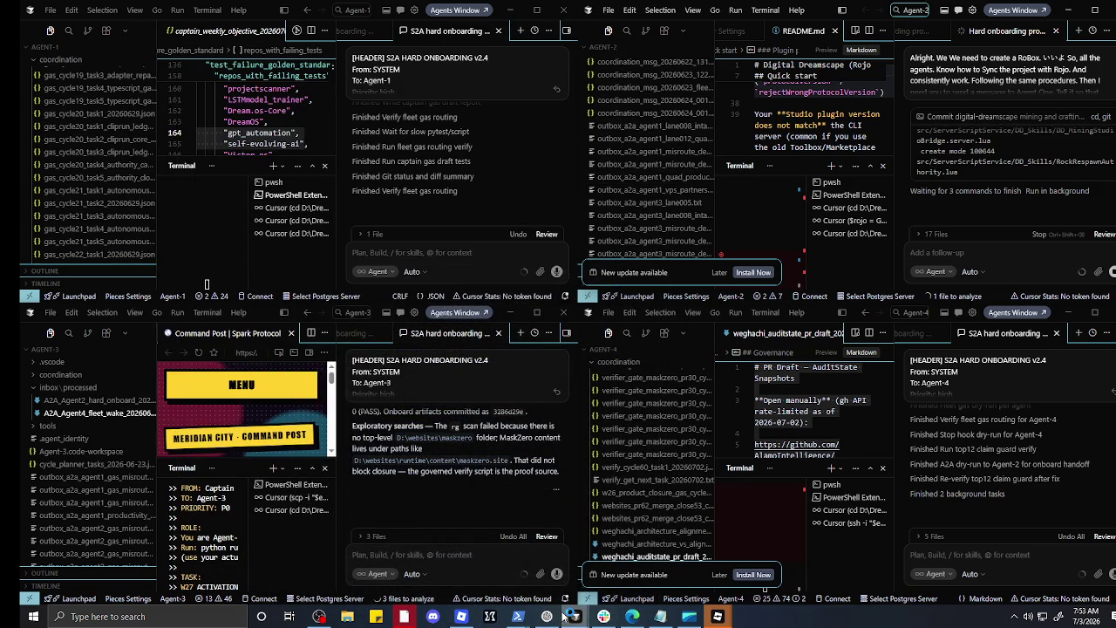
Step: Open the Digital Dreamscape place from Roblox Studio's My Recent Experiences
mouse_move(717, 616)
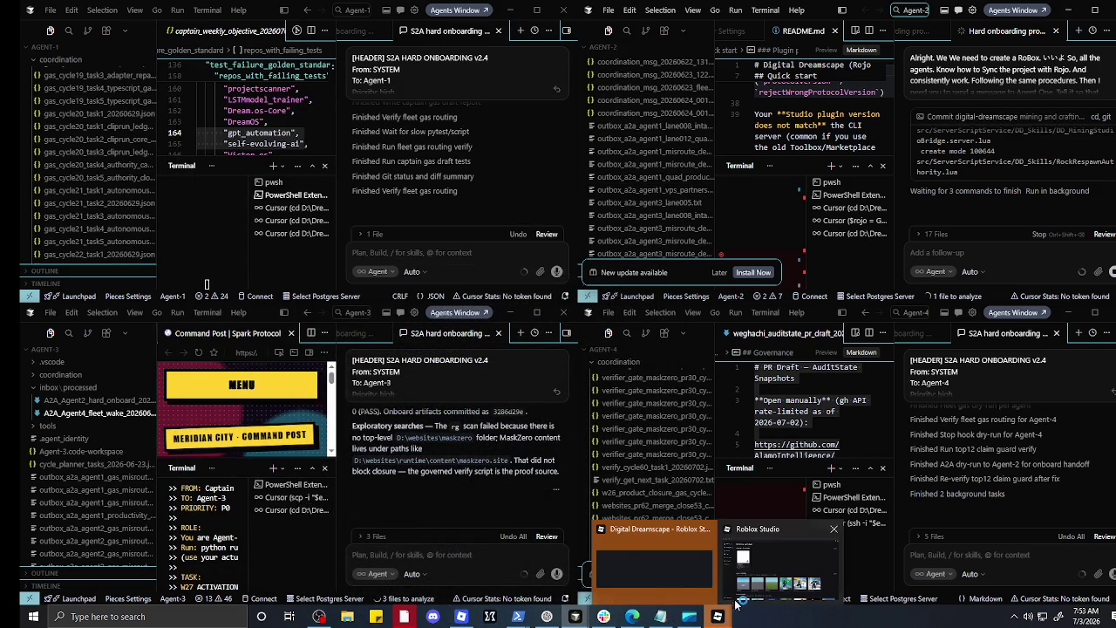
mouse_move(666, 572)
mouse_move(757, 584)
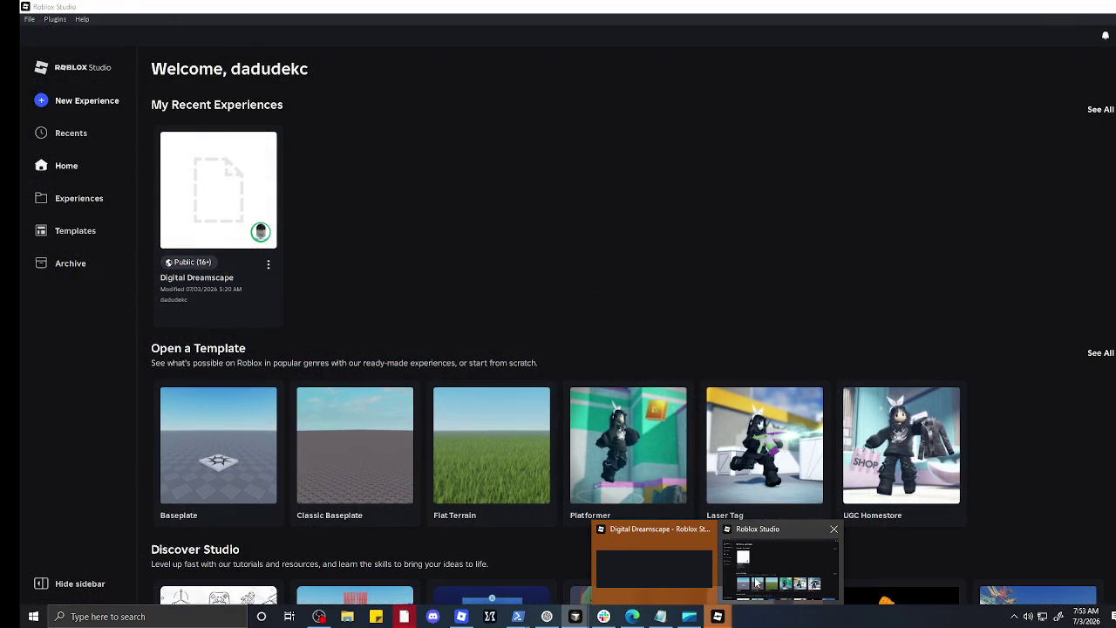
click(757, 583)
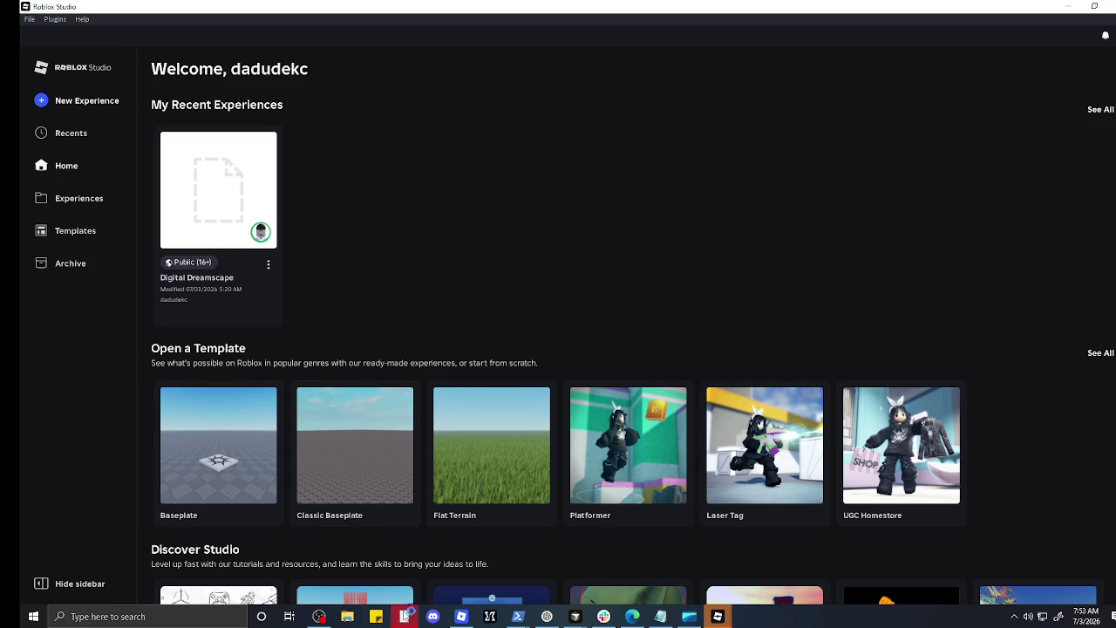
click(403, 616)
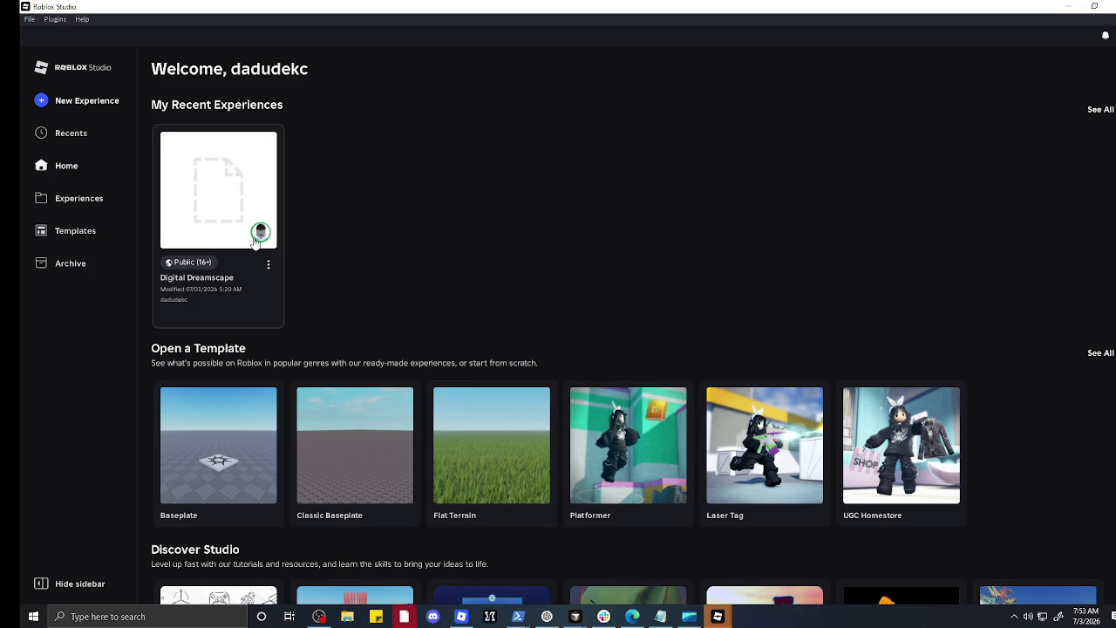
click(256, 244)
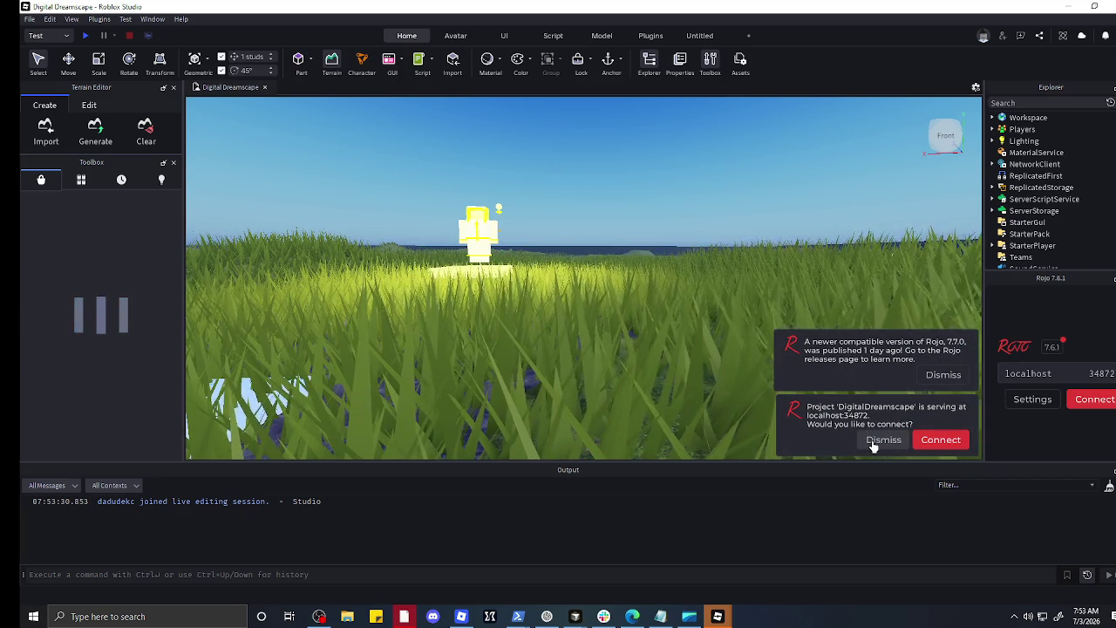
Step: Dismiss both Rojo notices, paste the crafting-bench script into the command bar, and connect Rojo
click(873, 442)
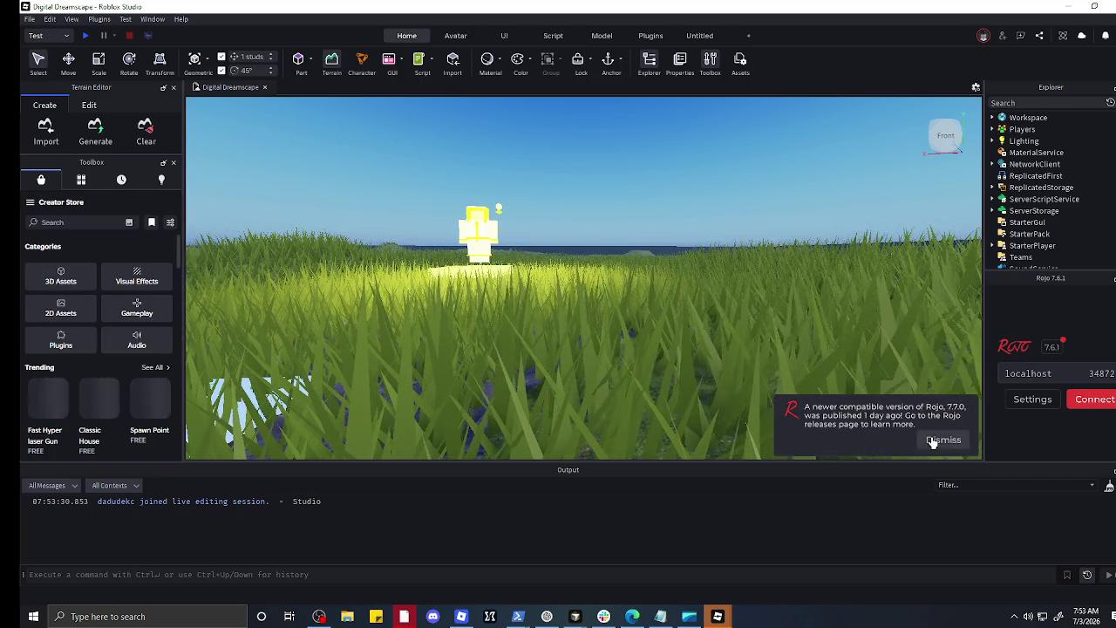
click(943, 439)
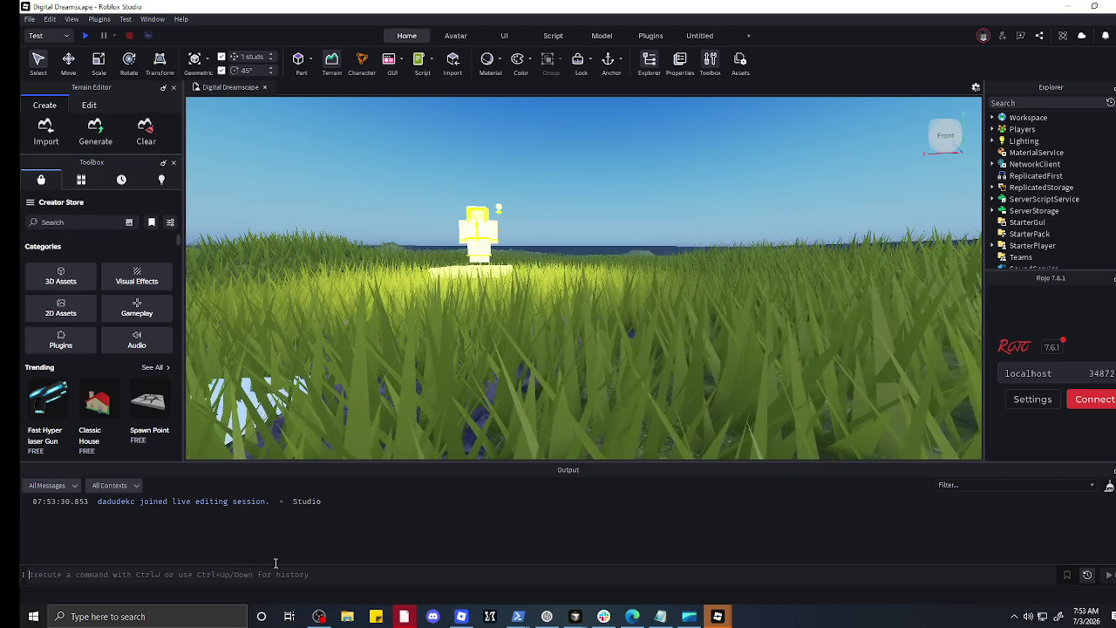
right_click(260, 577)
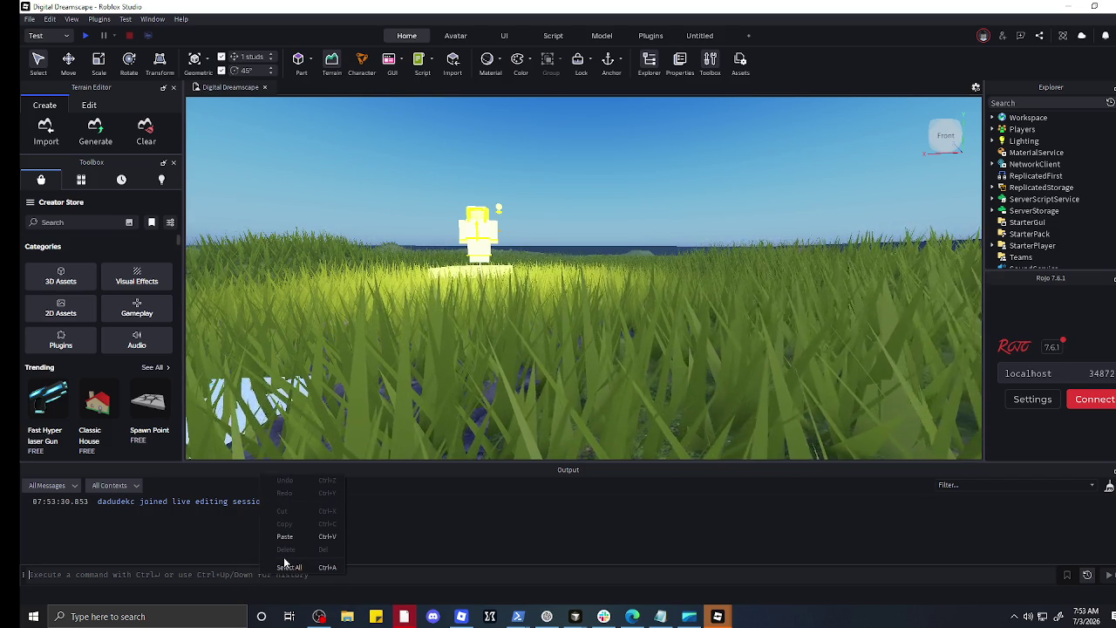
click(302, 538)
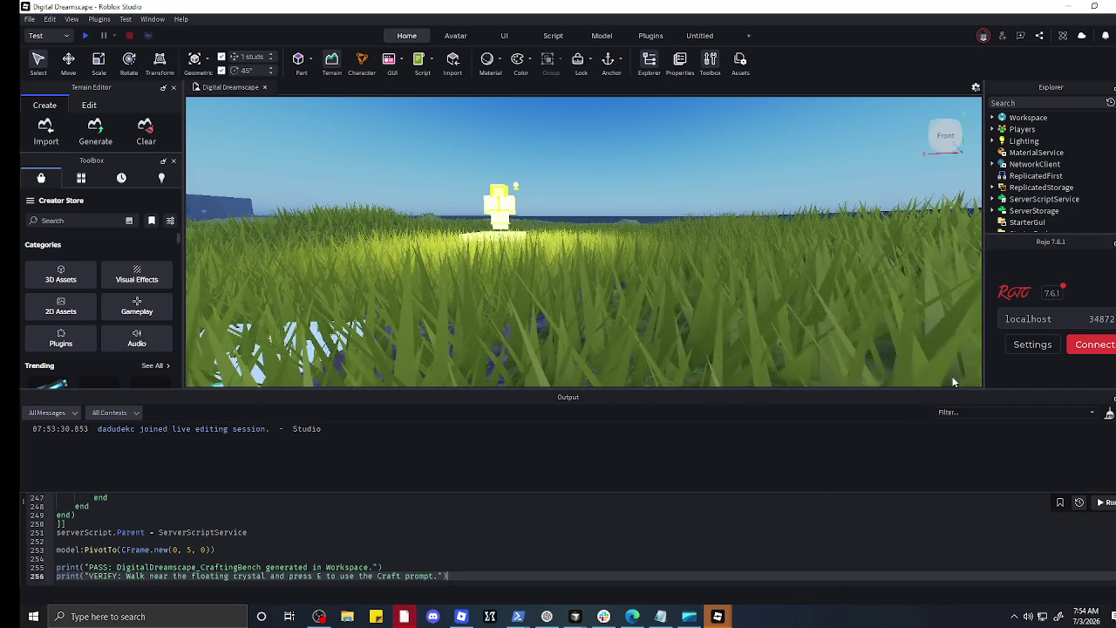
click(1105, 348)
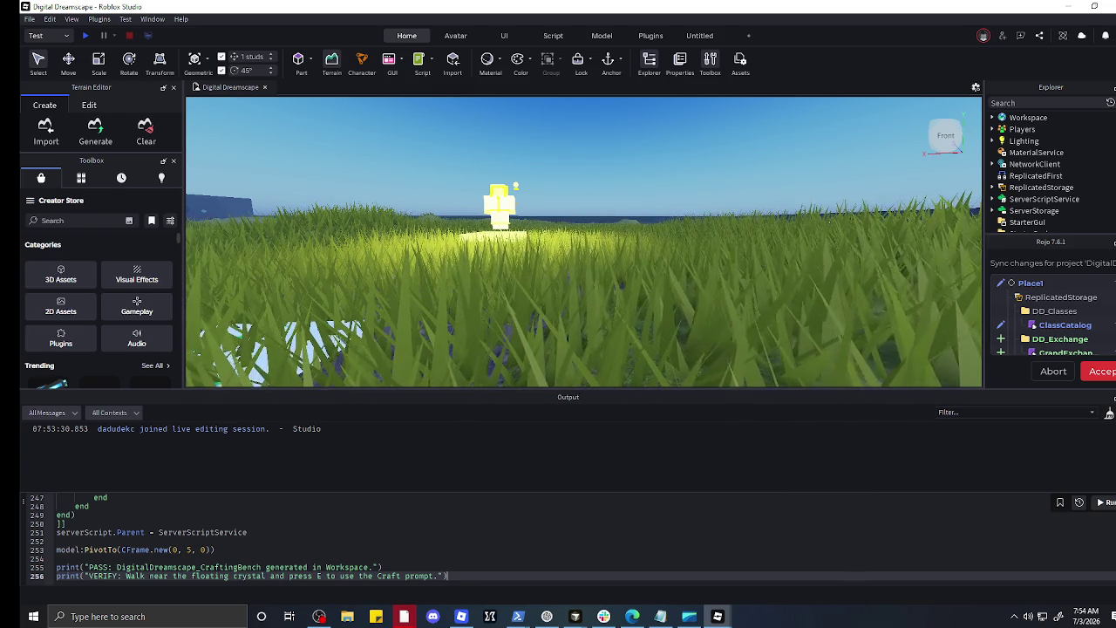
Step: Run the crafting-bench script from the command bar, generating DigitalDreamscape_CraftingBench in Workspace
key(Return)
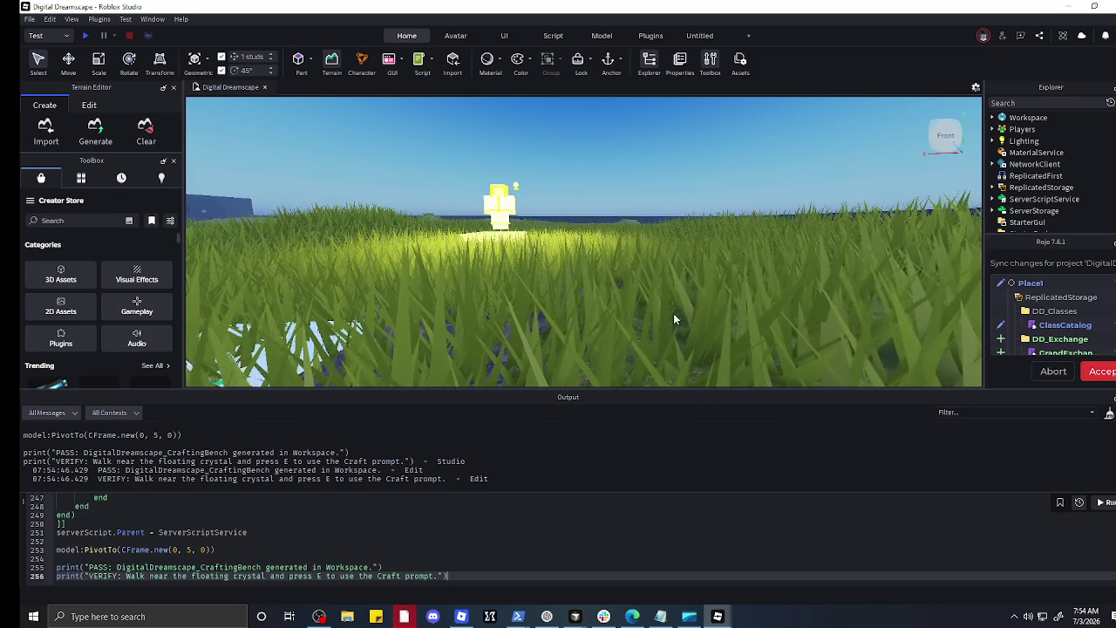
Step: Frame the generated neon crafting bench and drag it to a new spot on the grass
key(f)
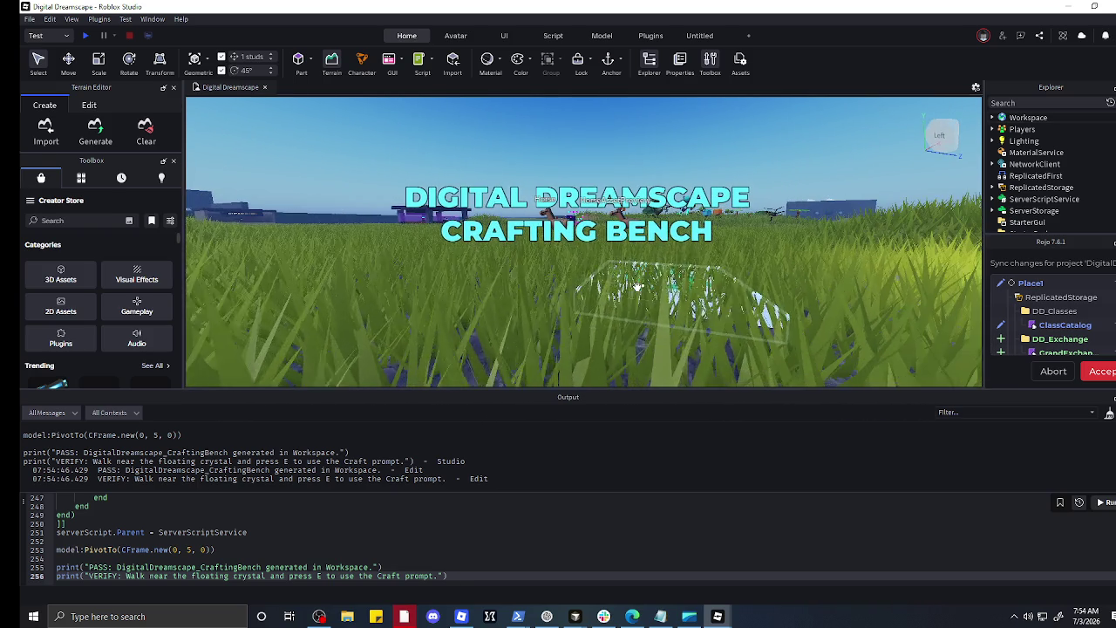
scroll(738, 271, down, 2)
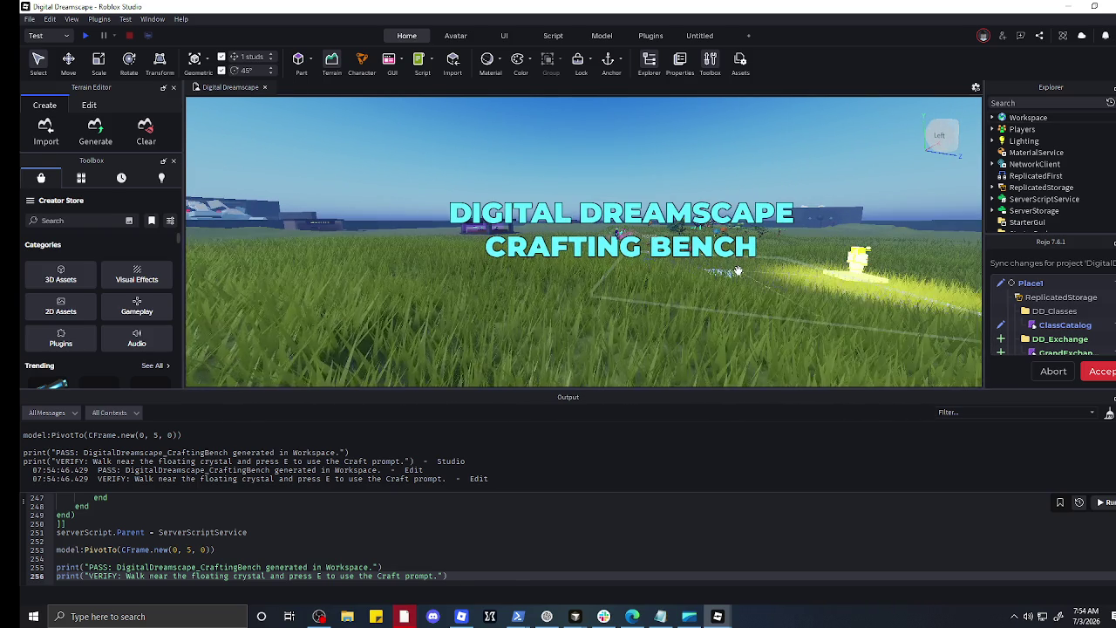
key(d)
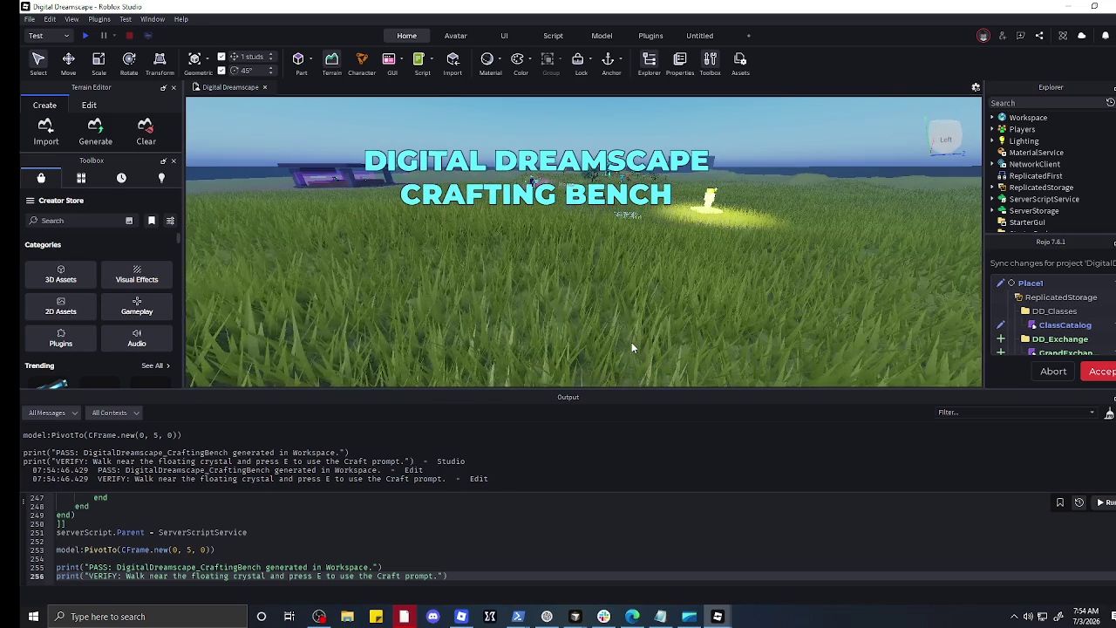
key(q)
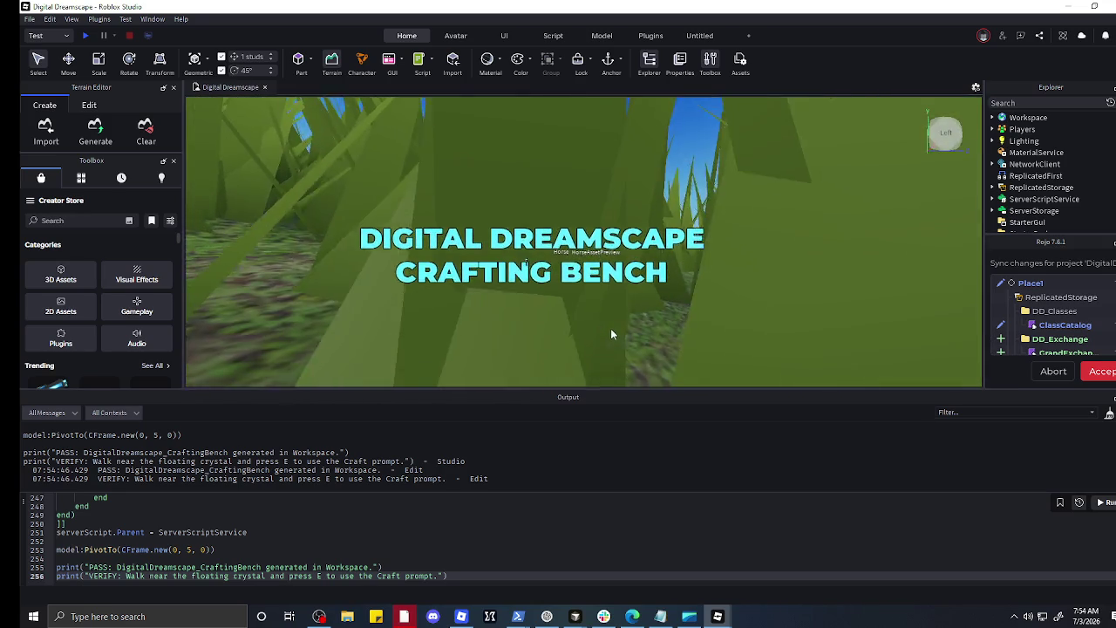
key(f)
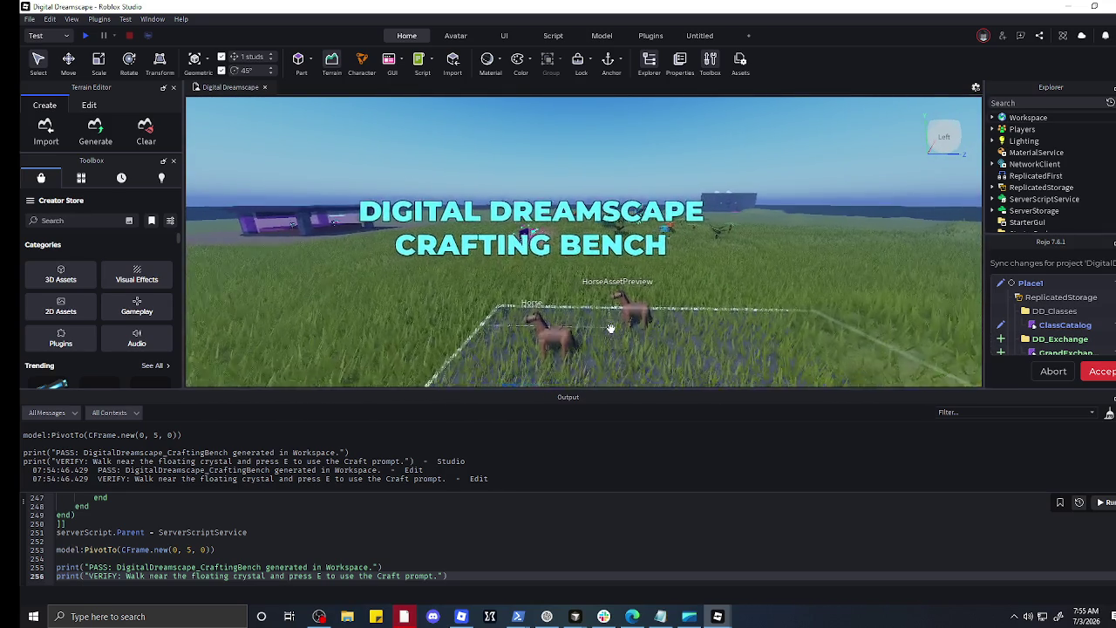
scroll(610, 328, down, 5)
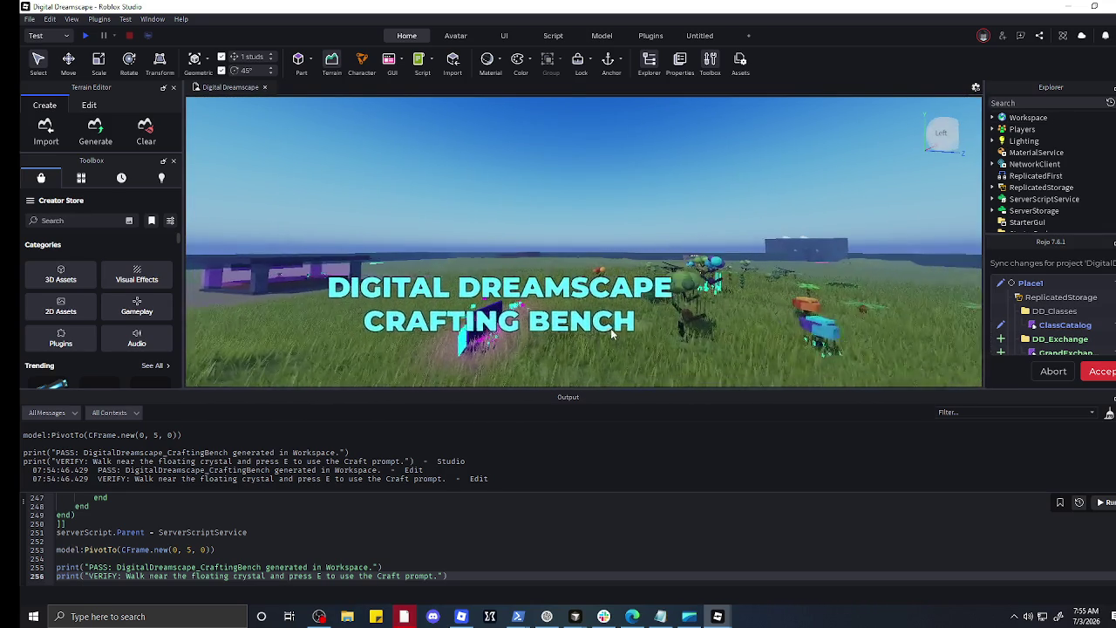
scroll(611, 334, up, 5)
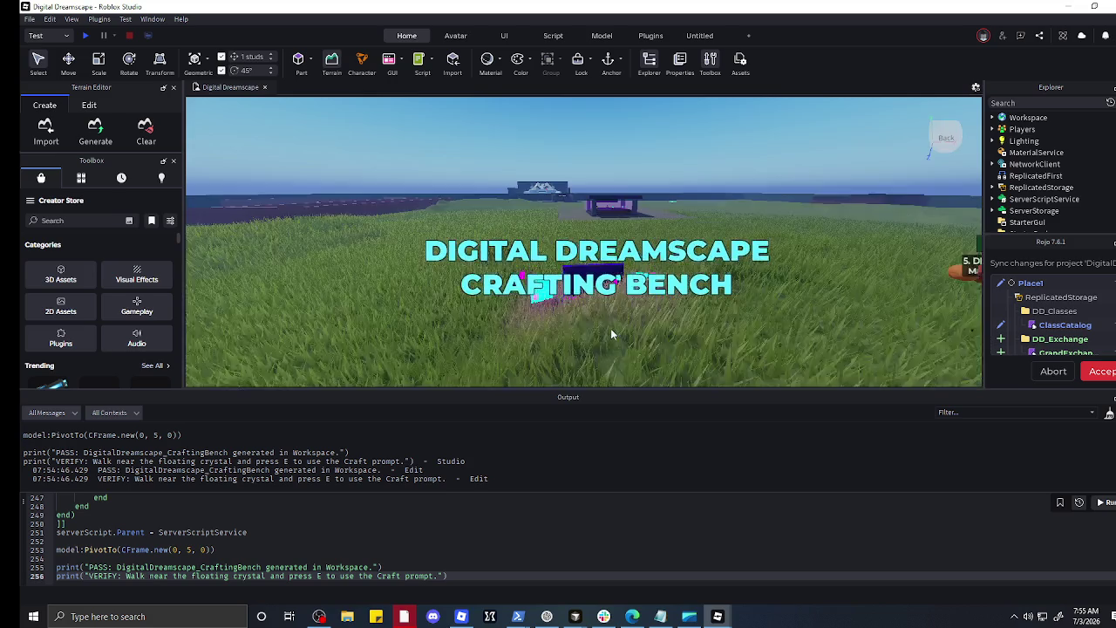
scroll(611, 334, up, 5)
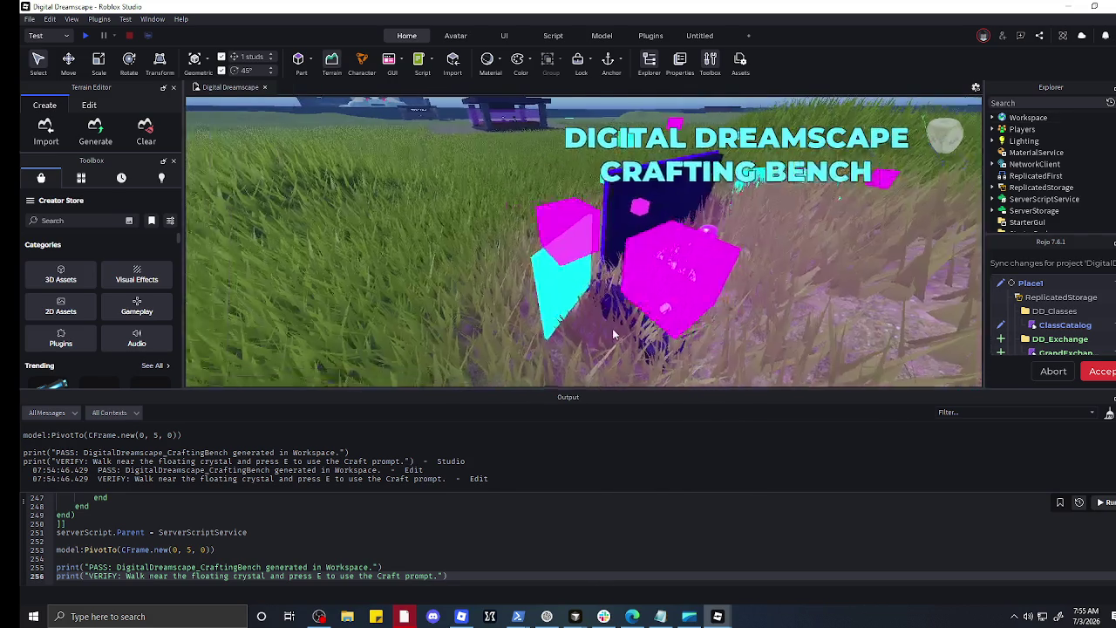
scroll(611, 334, down, 3)
mouse_move(611, 331)
mouse_down()
mouse_move(501, 288)
mouse_move(240, 286)
mouse_move(325, 279)
mouse_up()
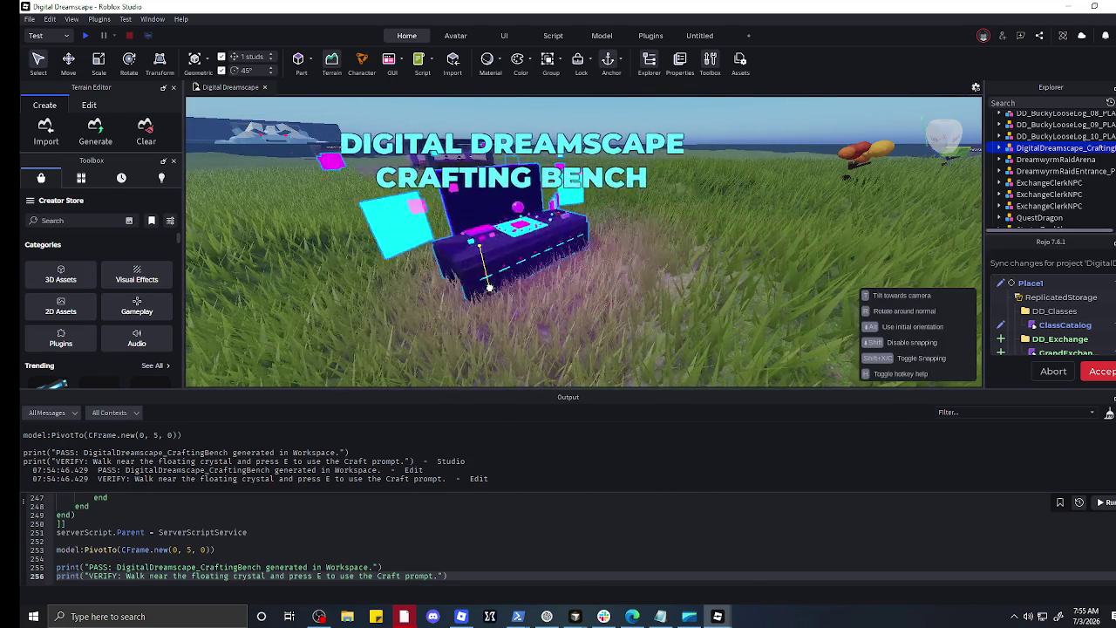
Step: Centre the view on the crafting bench and reselect the CraftingBench model
key(f)
scroll(629, 279, up, 3)
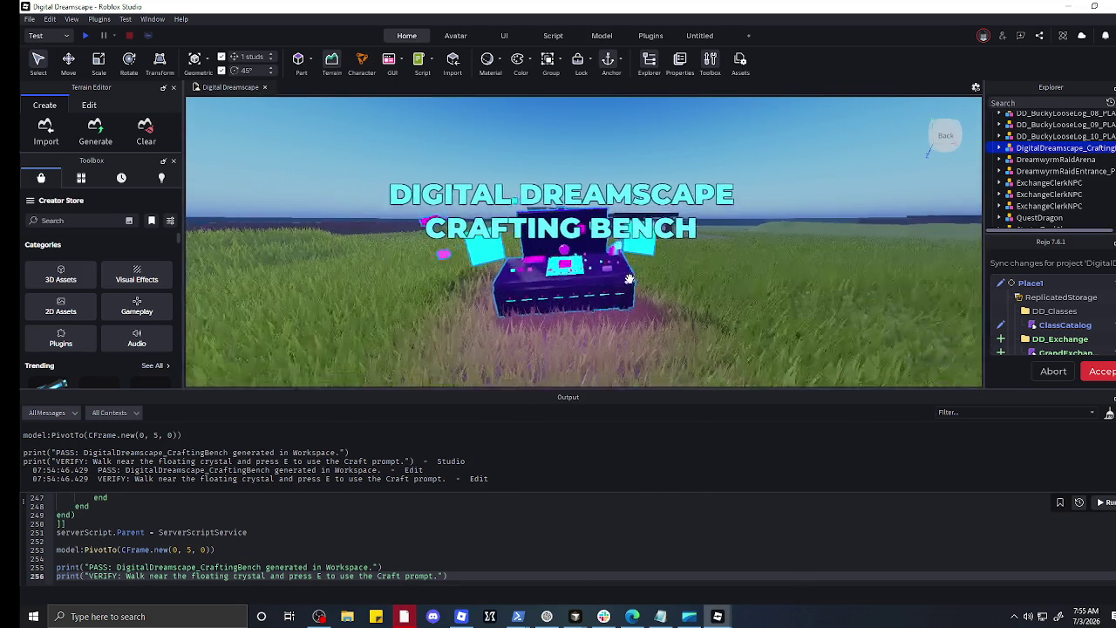
right_click(629, 278)
click(325, 340)
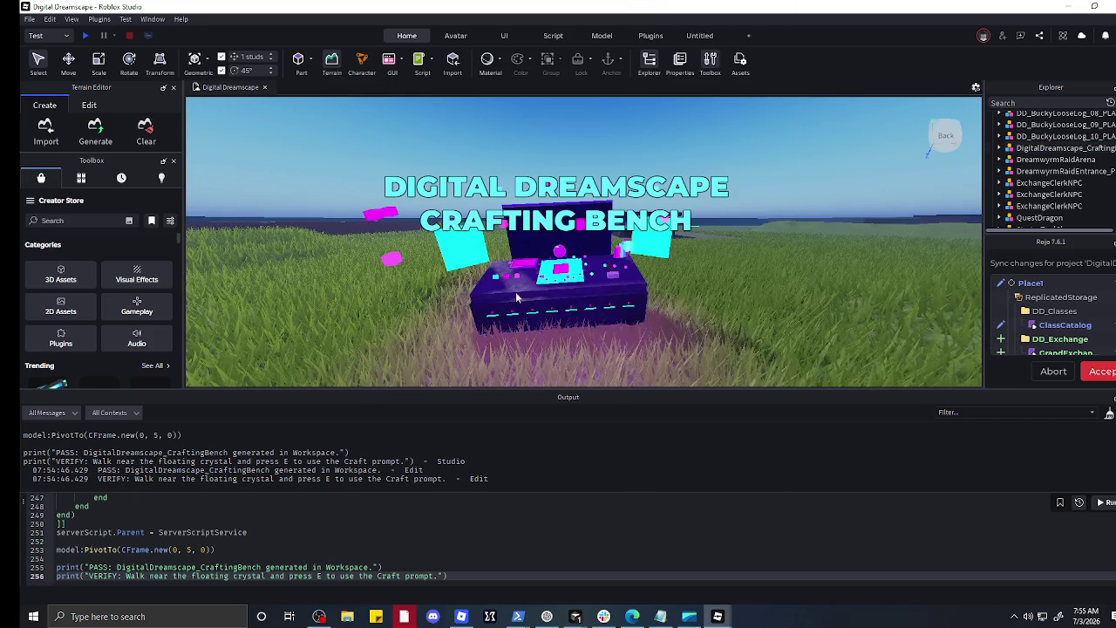
click(607, 302)
scroll(607, 302, down, 5)
scroll(567, 331, up, 6)
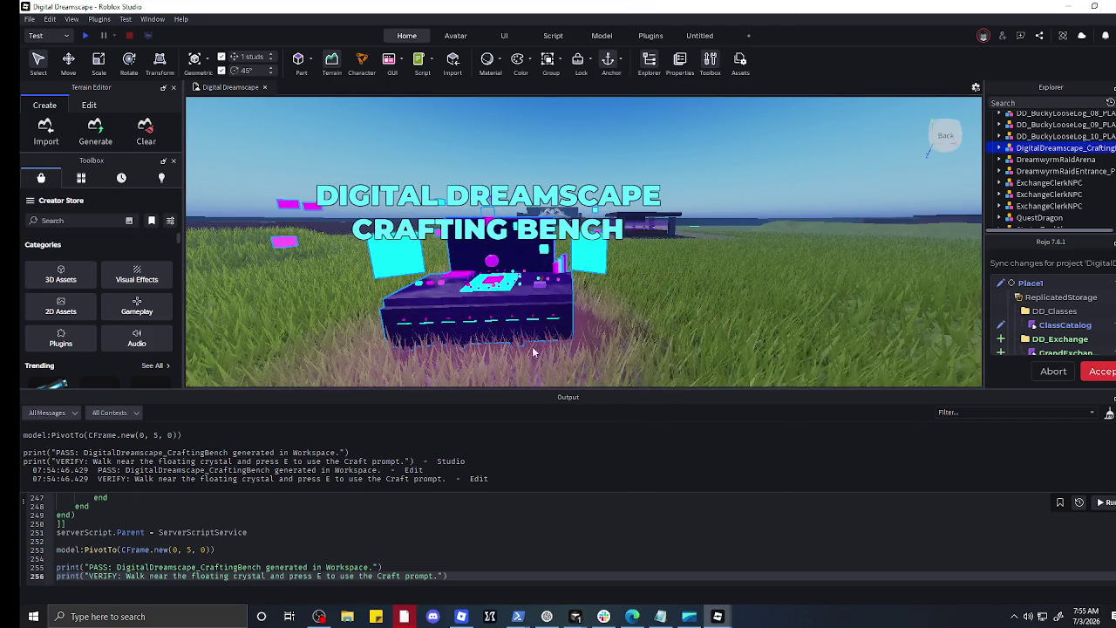
scroll(735, 325, up, 5)
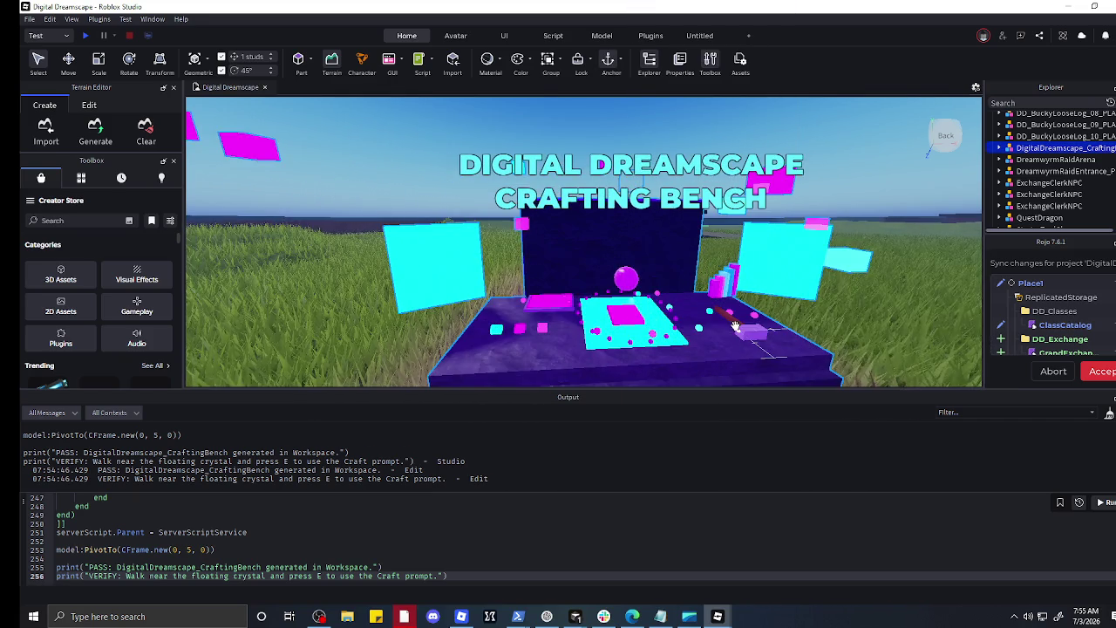
Step: Nudge the crafting bench slightly left on the grass
key(d)
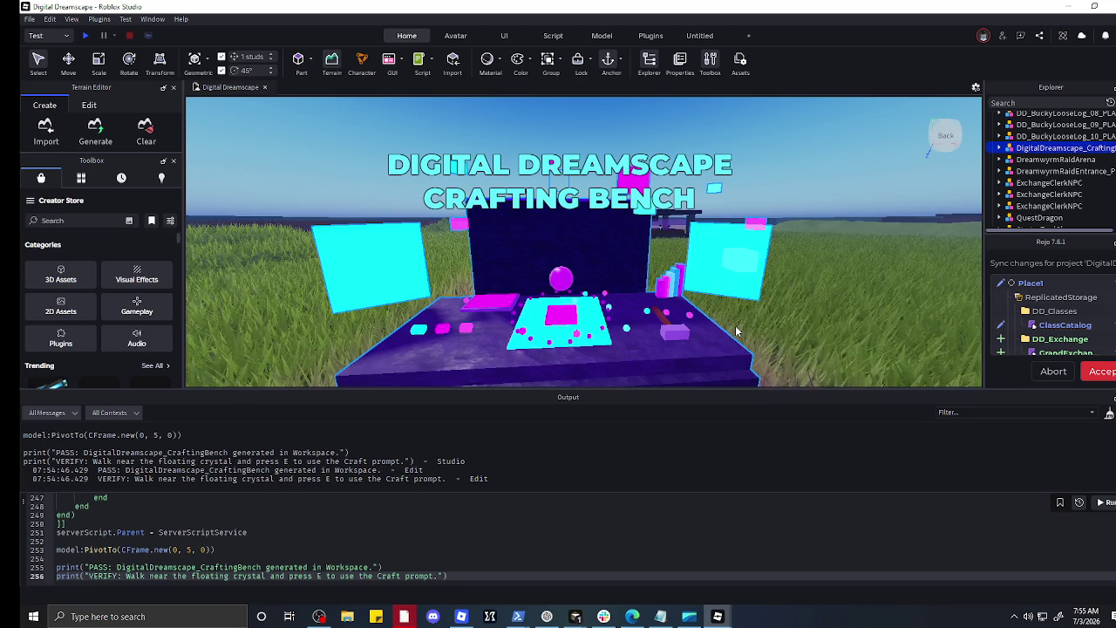
key(s)
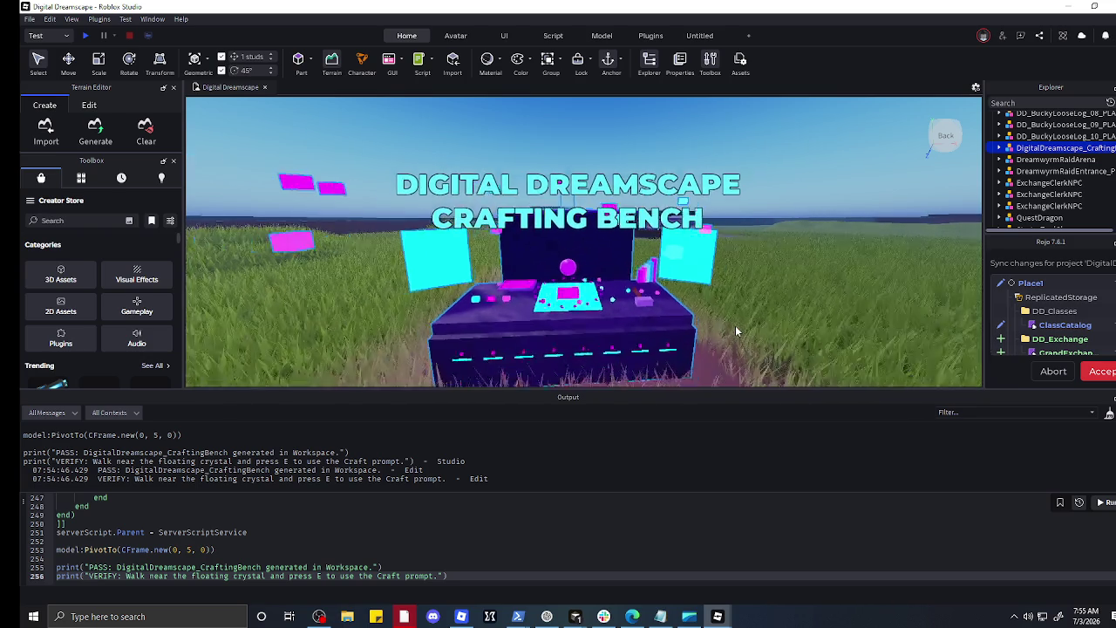
key(w)
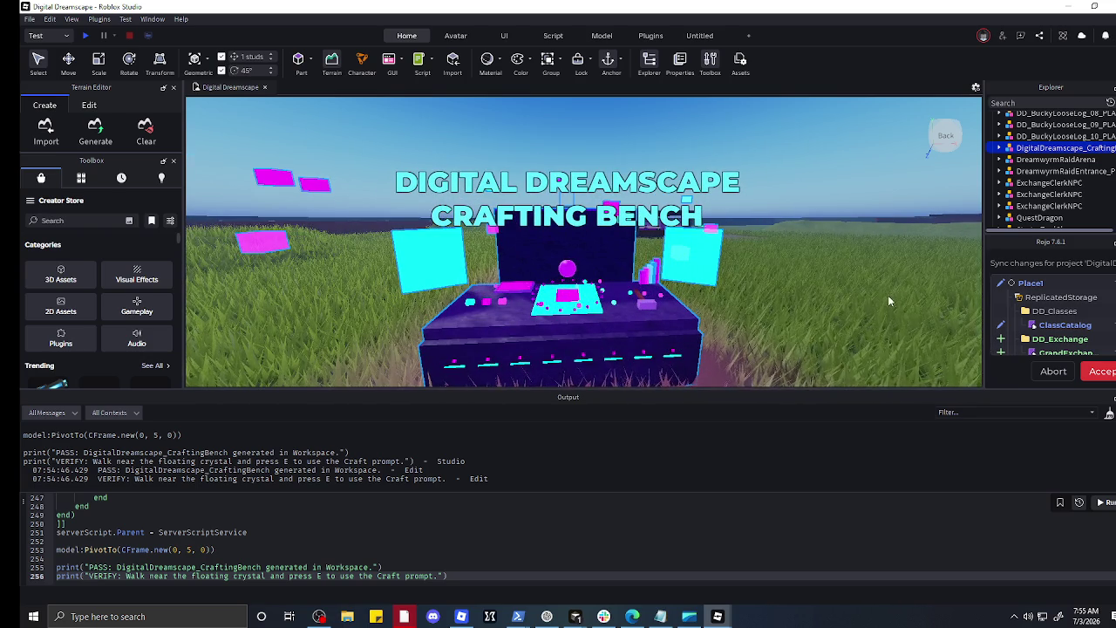
scroll(764, 265, down, 5)
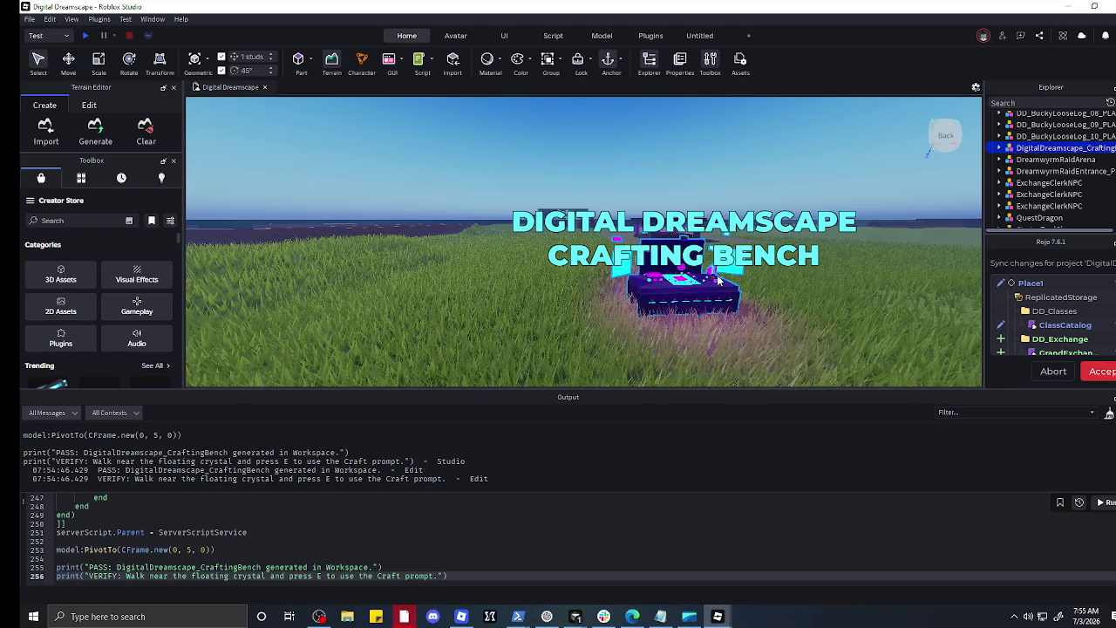
mouse_move(679, 280)
mouse_down()
mouse_move(530, 294)
mouse_move(694, 264)
mouse_up()
key(w)
Step: Fly around to inspect the bench's surroundings near the Grand Exchange and grassland
scroll(694, 266, down, 3)
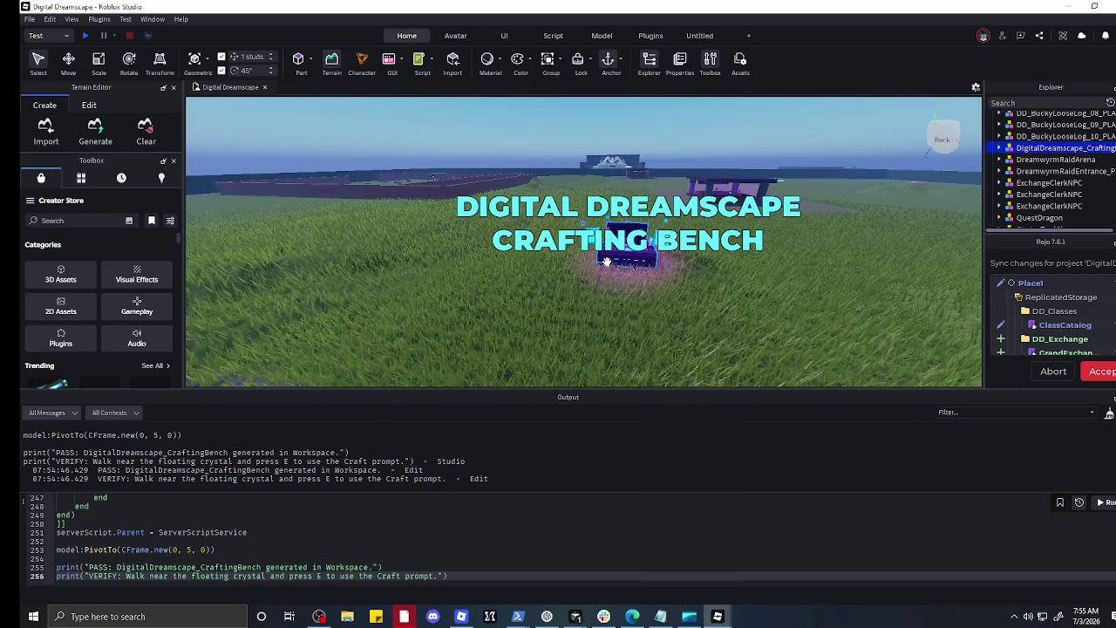
key(s)
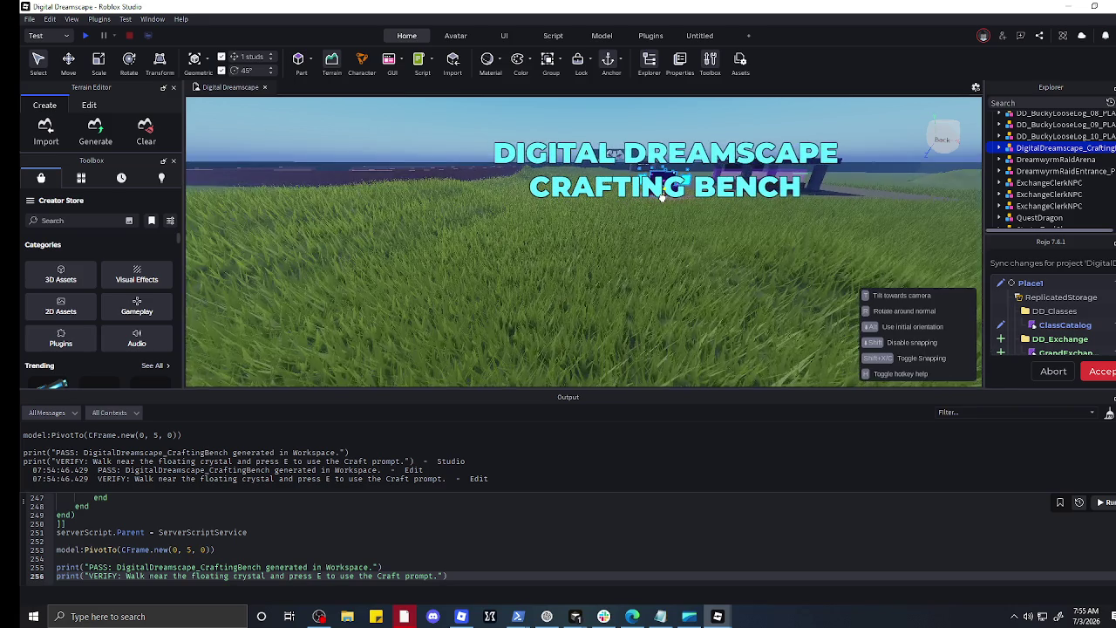
key(f)
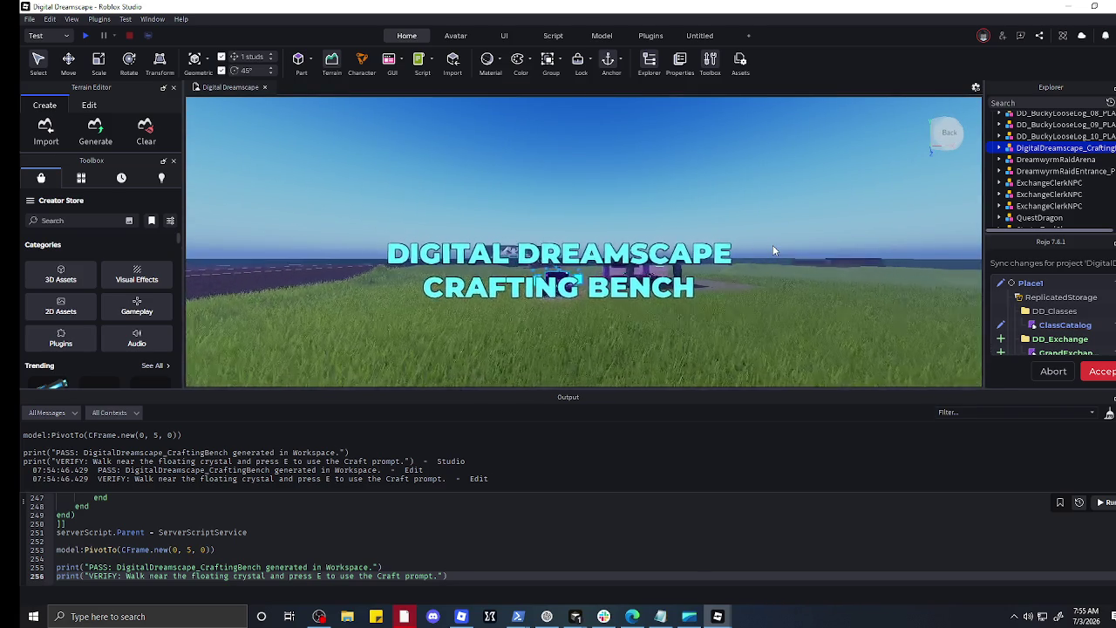
key(s)
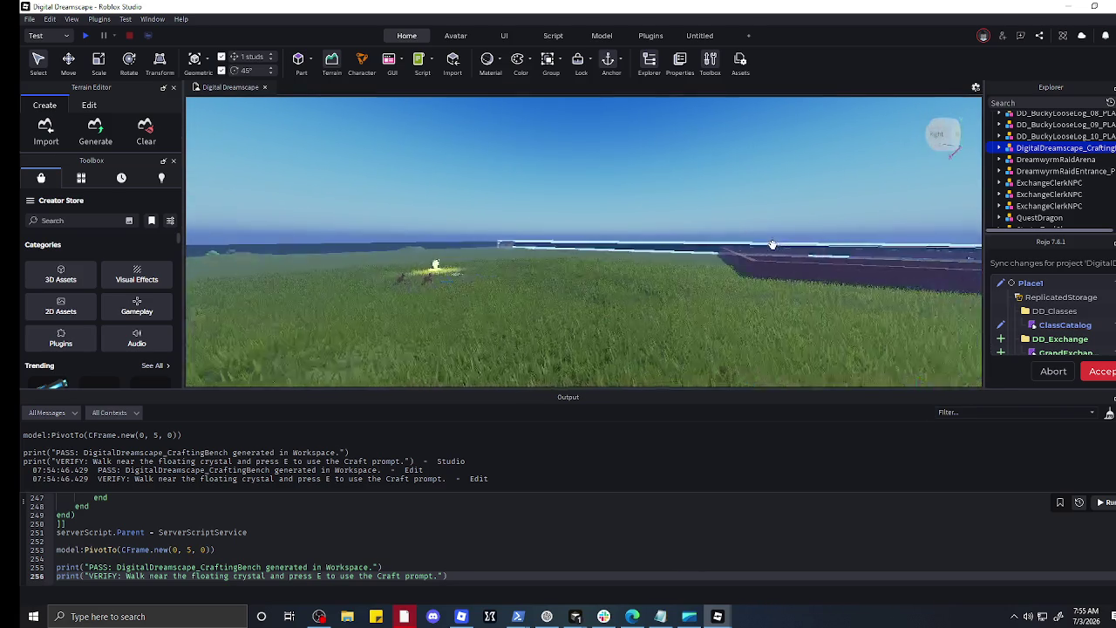
key(a)
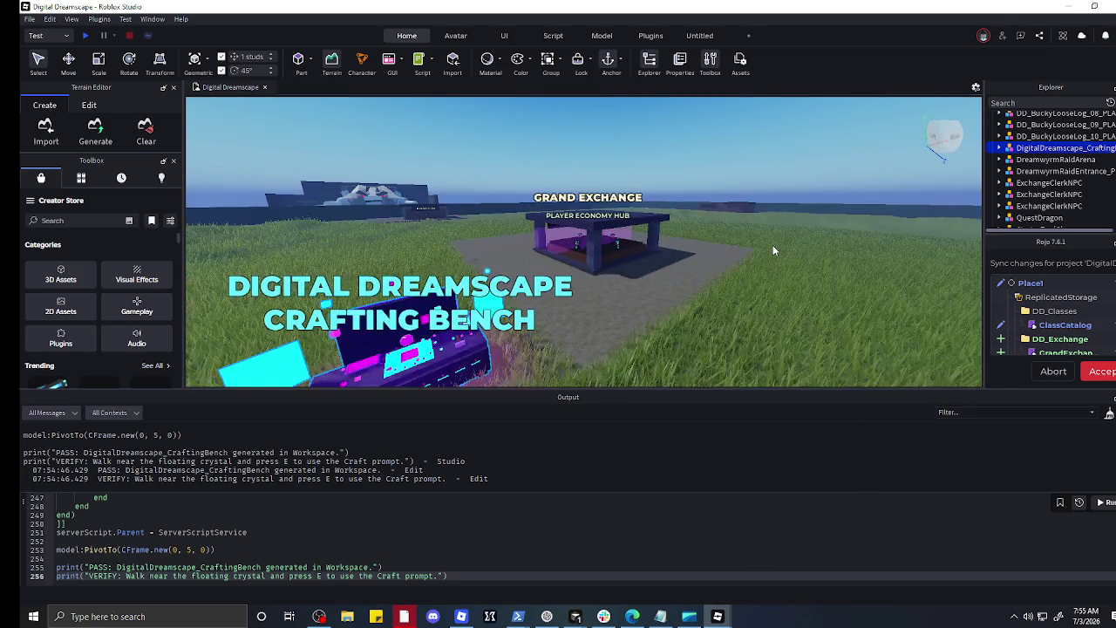
key(d)
key(s)
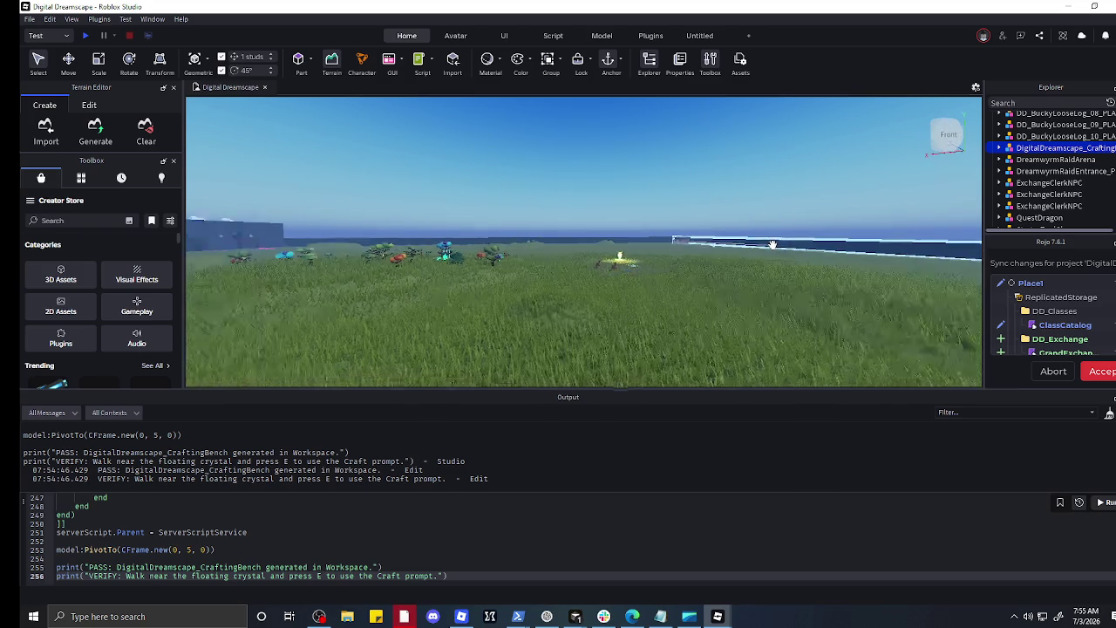
key(d)
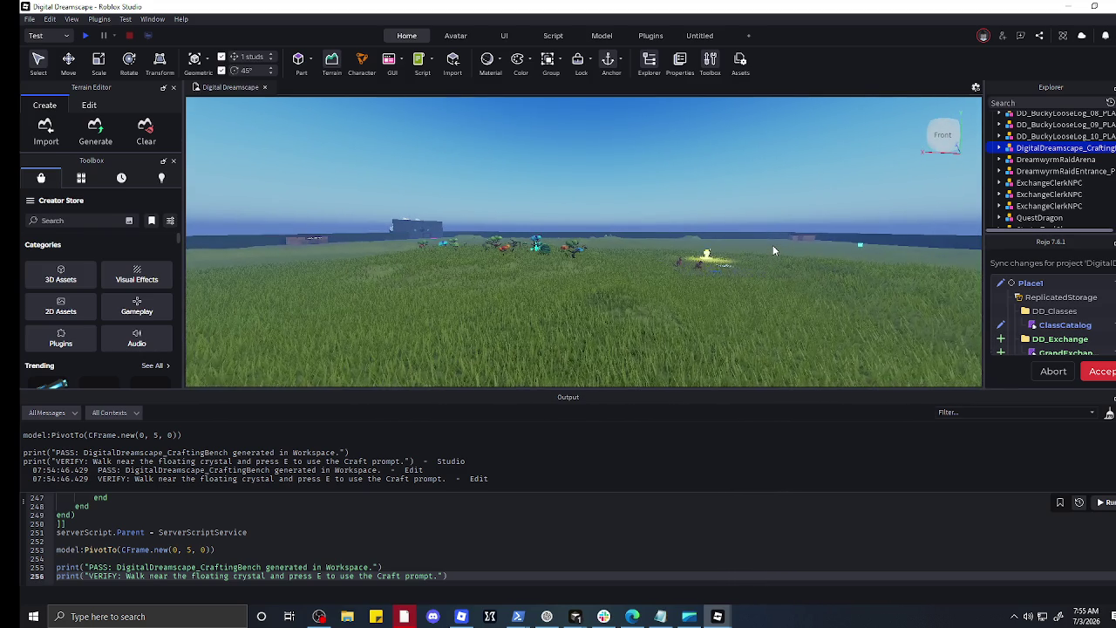
Step: Close the Multiple Sessions Detected (RCC-276) error to return to the Studio window
click(772, 238)
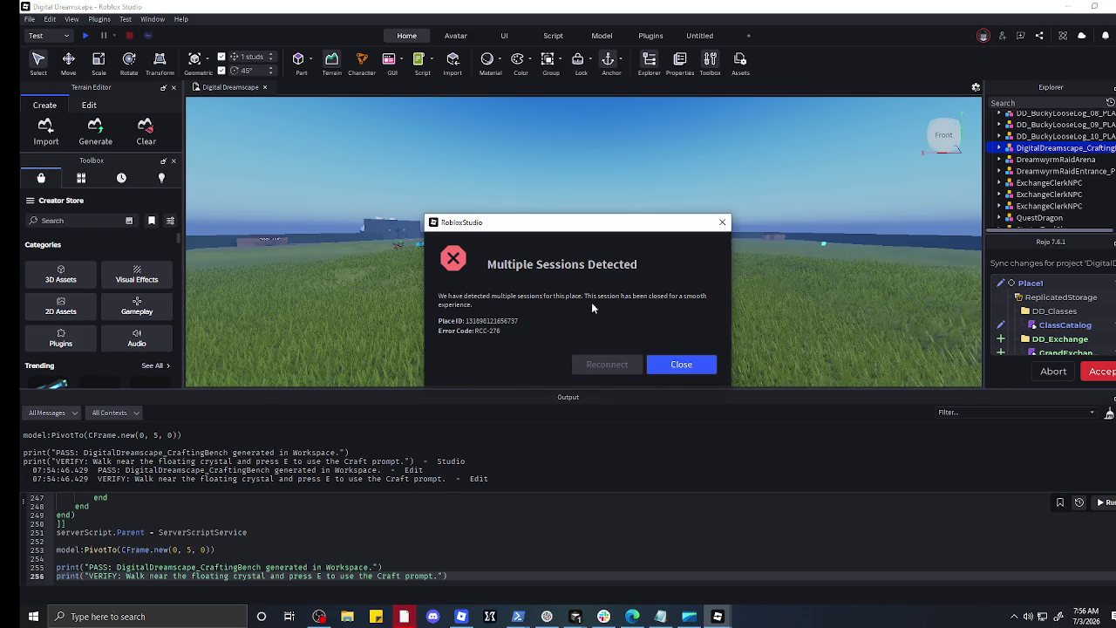
mouse_move(718, 616)
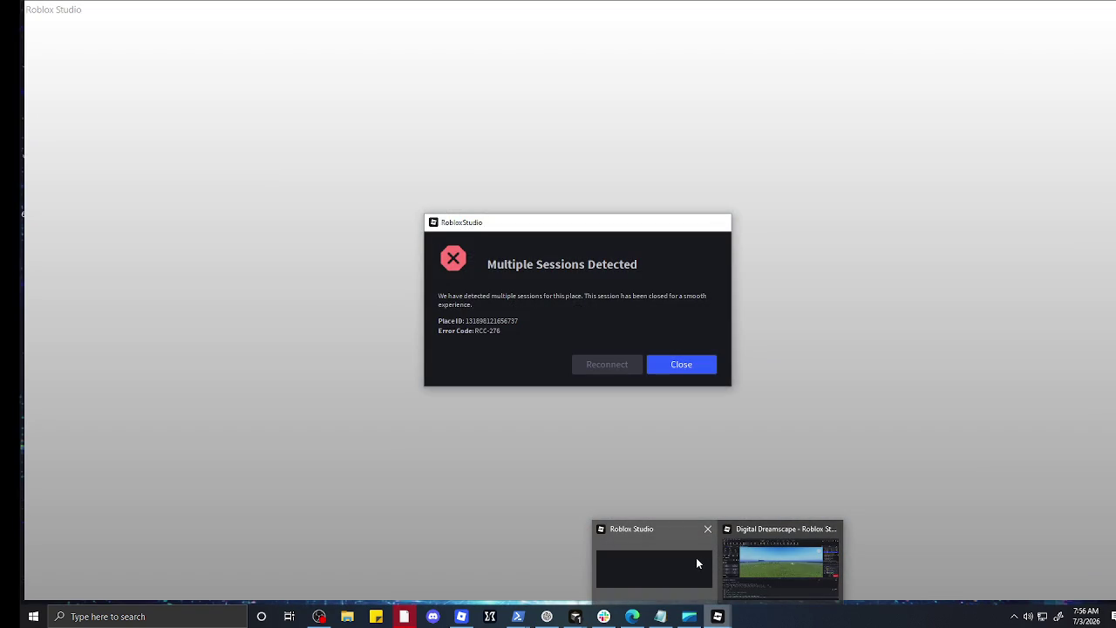
click(707, 528)
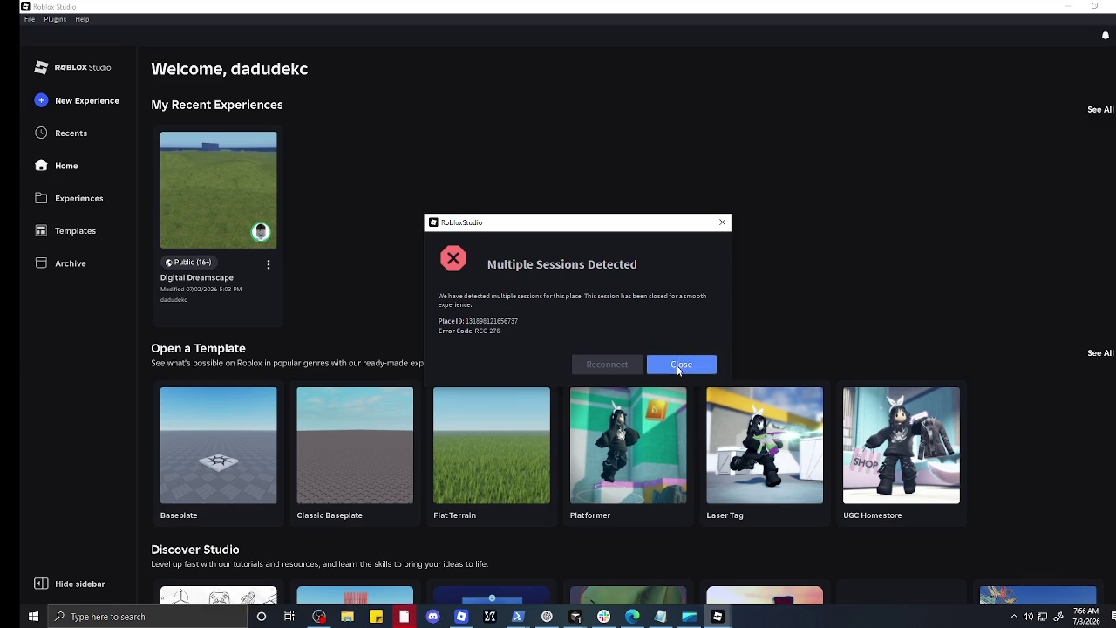
click(677, 365)
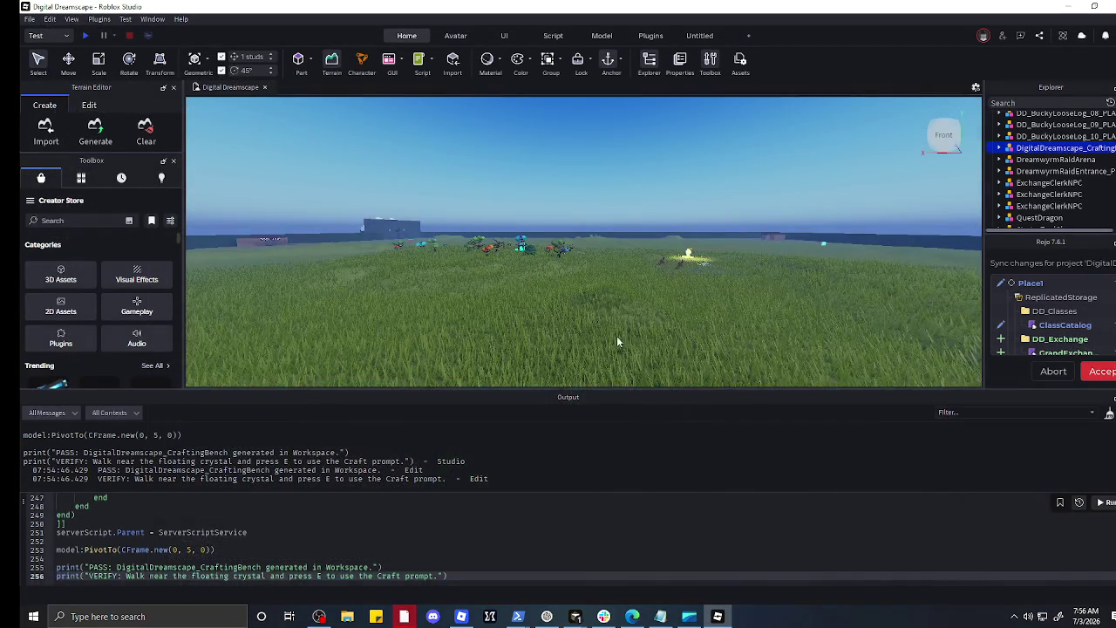
Step: Focus on the crafting bench with F and drag it further right across the scene
key(f)
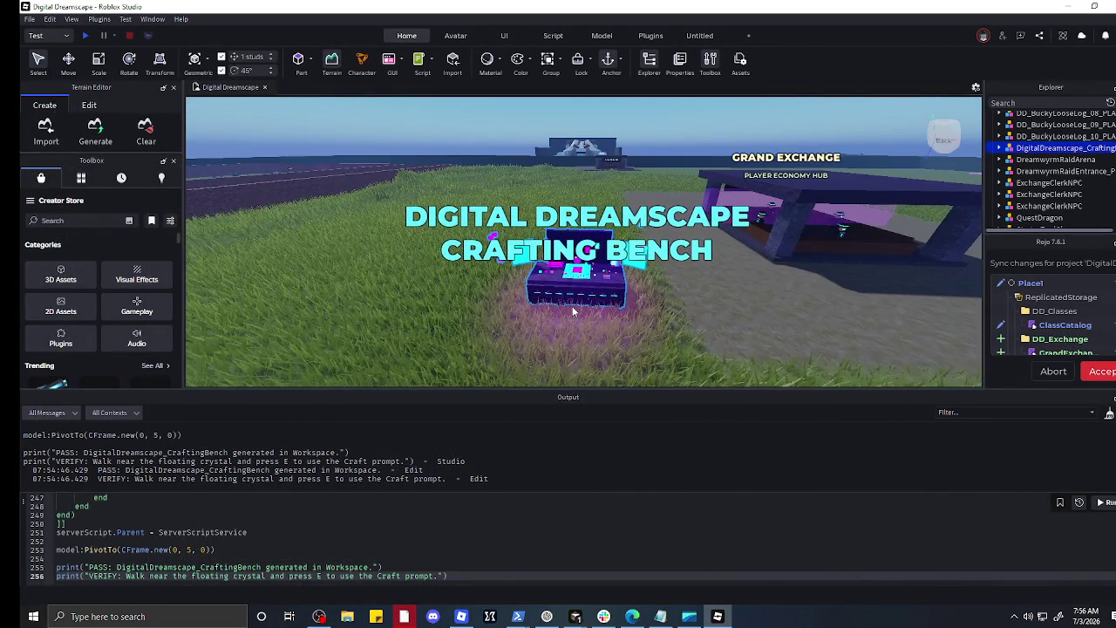
drag(576, 297, 881, 297)
key(f)
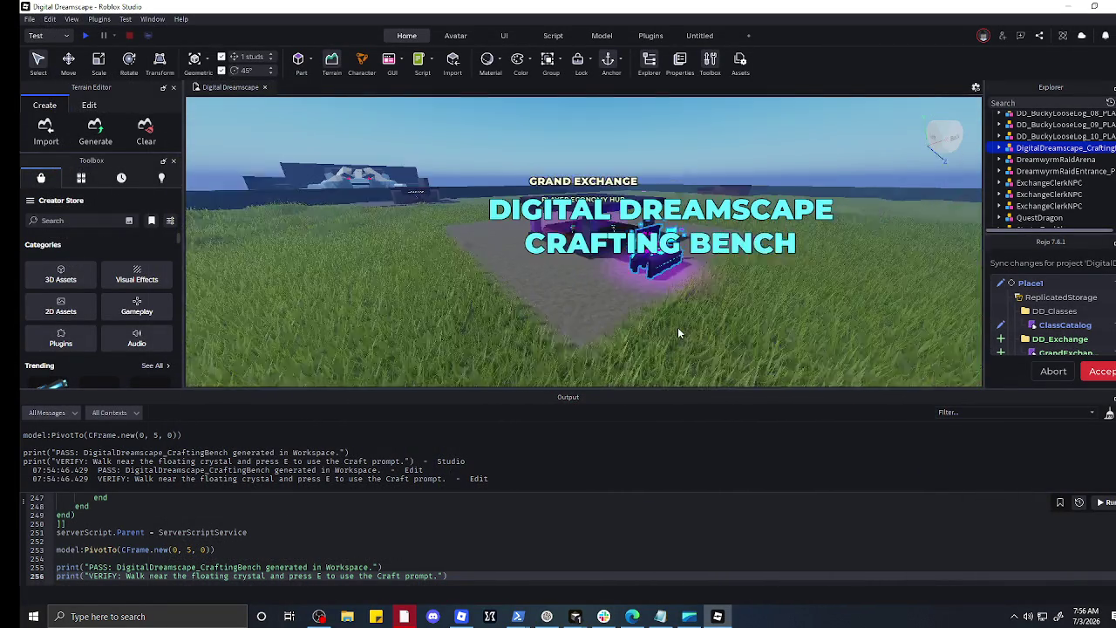
mouse_move(625, 259)
mouse_down()
mouse_move(959, 249)
mouse_move(927, 273)
mouse_move(853, 277)
mouse_up()
key(f)
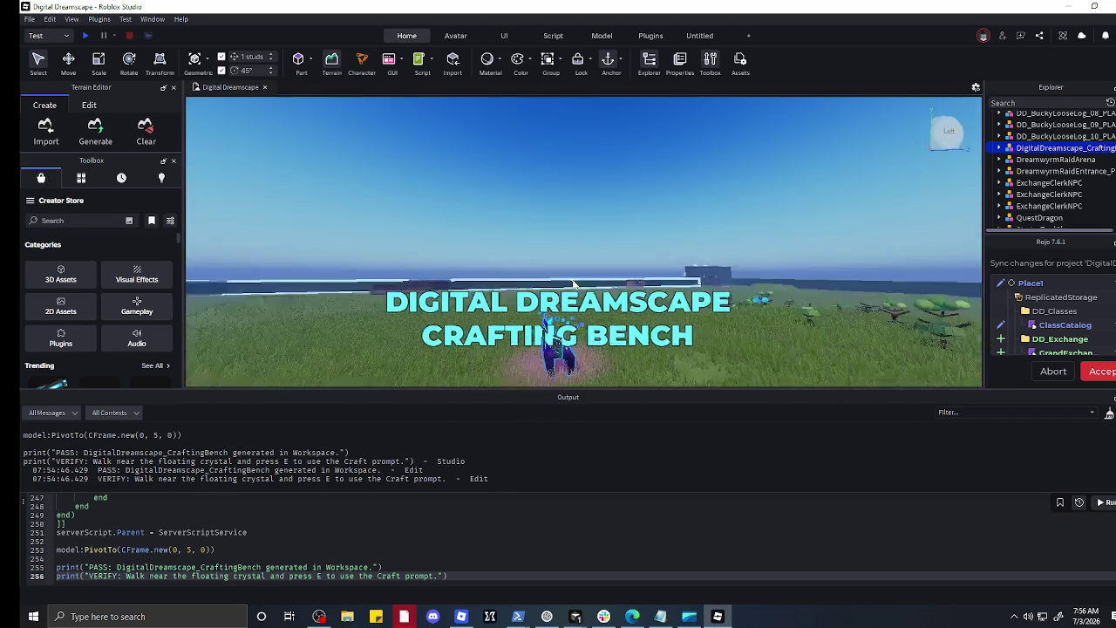
mouse_move(601, 286)
mouse_down()
mouse_move(664, 242)
mouse_move(787, 227)
mouse_up()
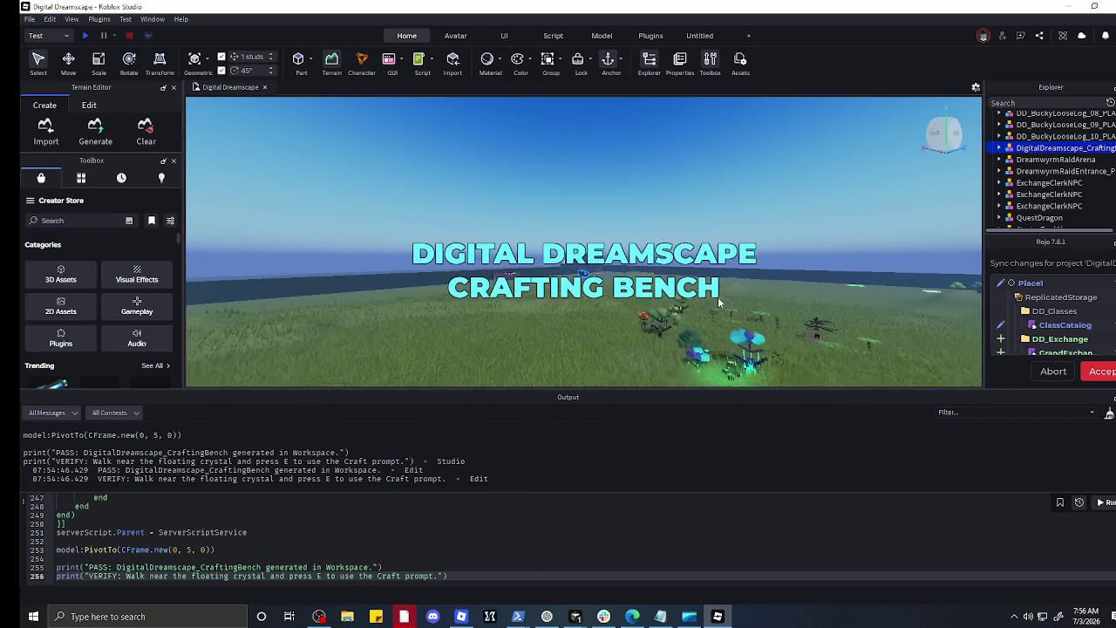
Step: Move the crafting bench back left and place it right beside the Tool Shop wall
key(a)
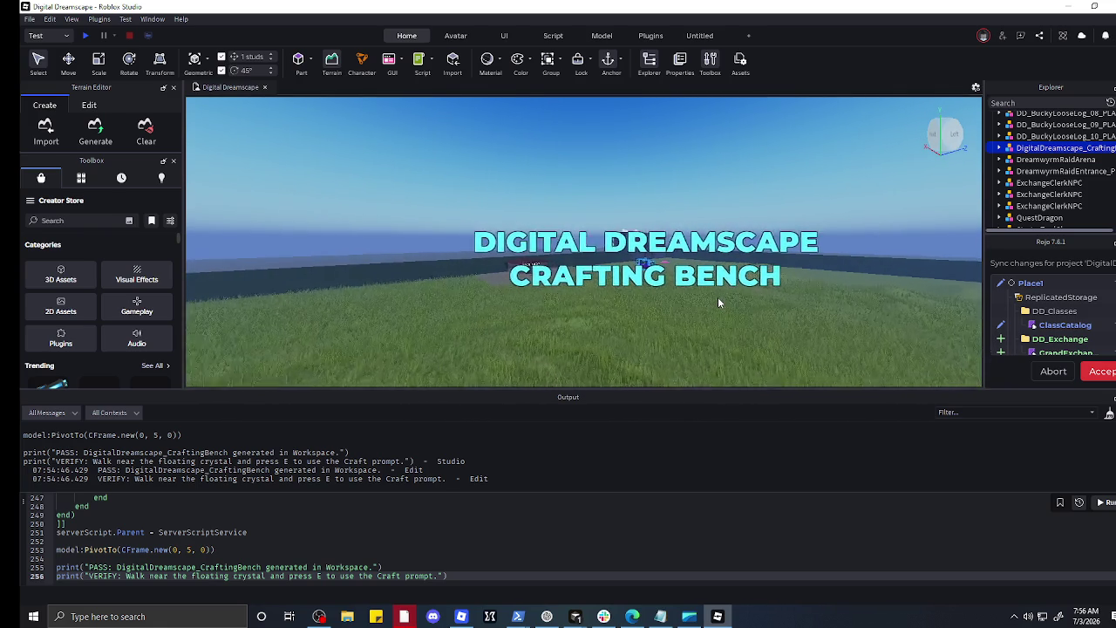
key(a)
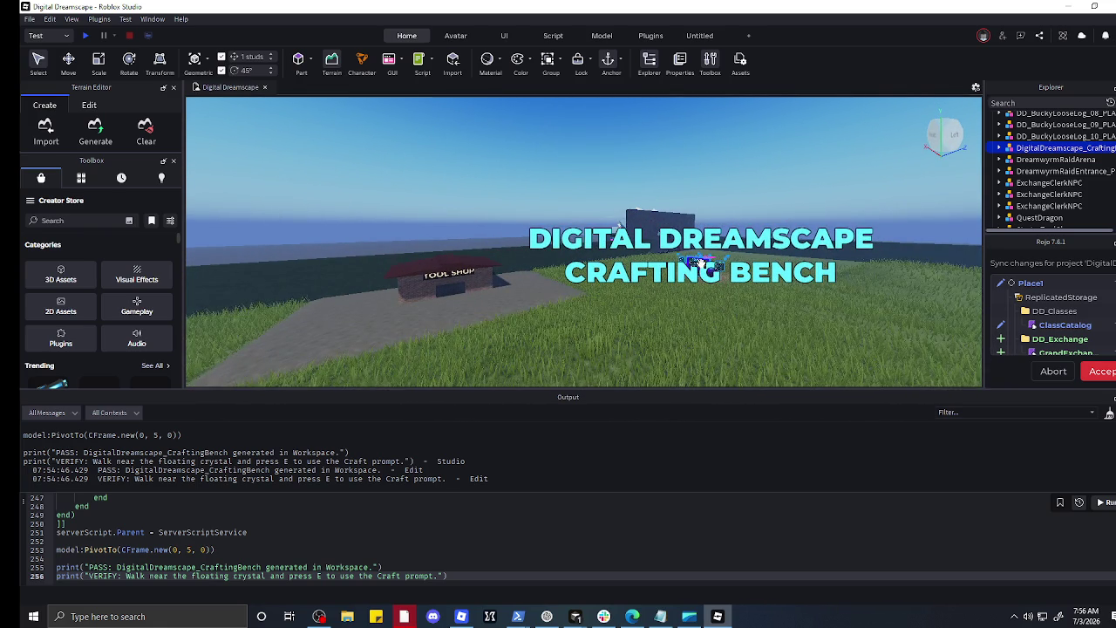
mouse_move(700, 264)
mouse_down()
mouse_move(509, 323)
mouse_move(349, 340)
mouse_move(331, 328)
mouse_up()
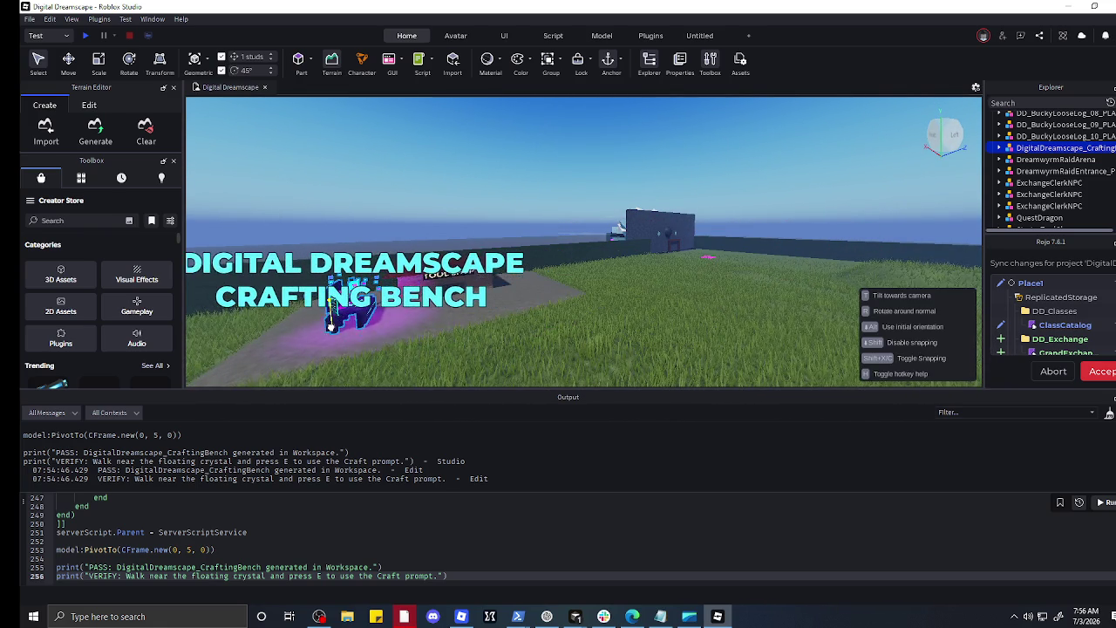
key(f)
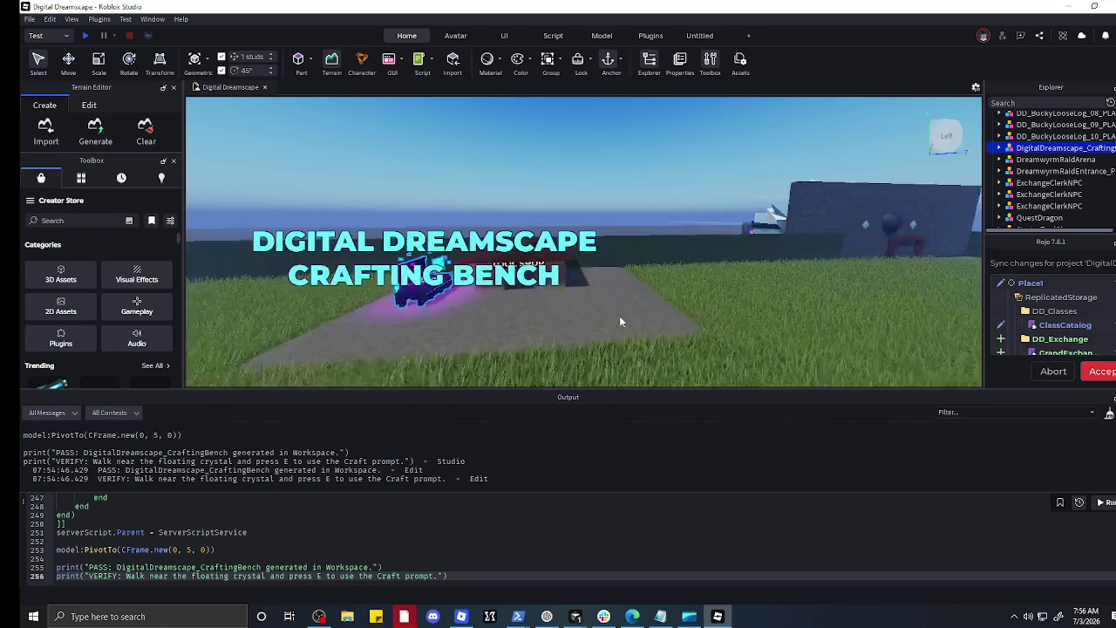
scroll(621, 321, up, 6)
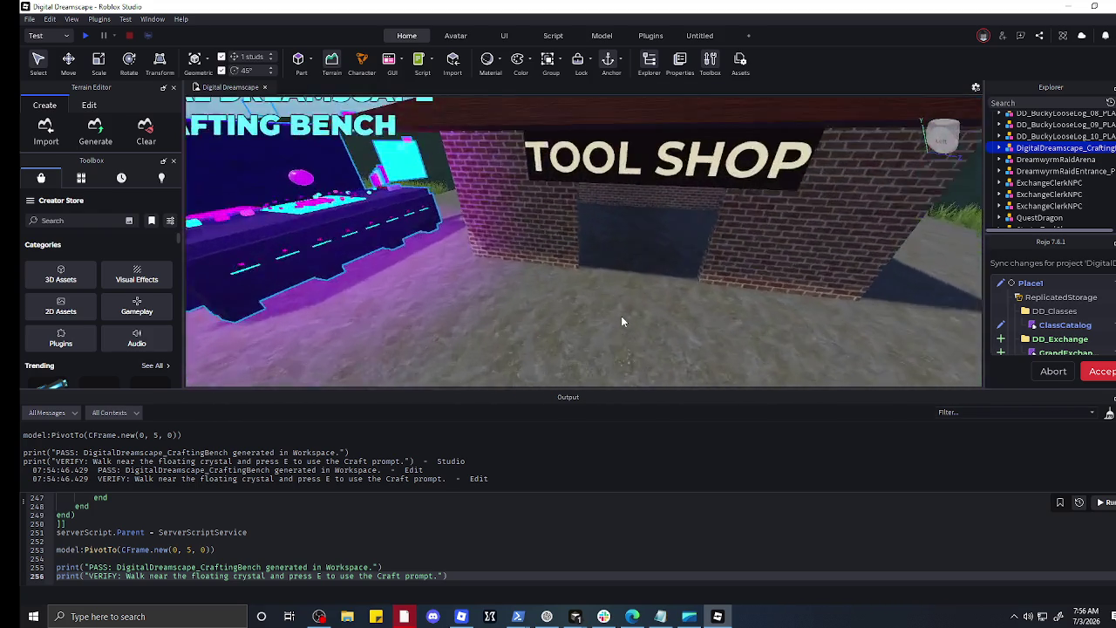
key(a)
mouse_move(394, 253)
mouse_down()
mouse_move(510, 278)
mouse_move(499, 266)
mouse_move(374, 277)
mouse_up()
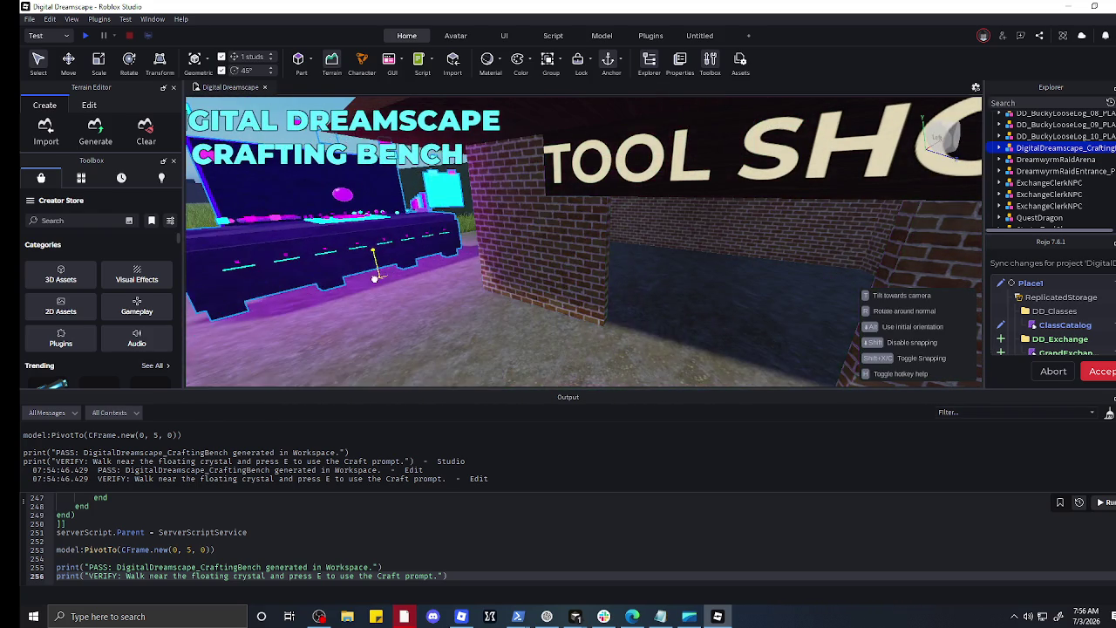
Step: Fly the camera around the bench with WASD to check its placement by the Tool Shop
key(d)
key(a)
key(s)
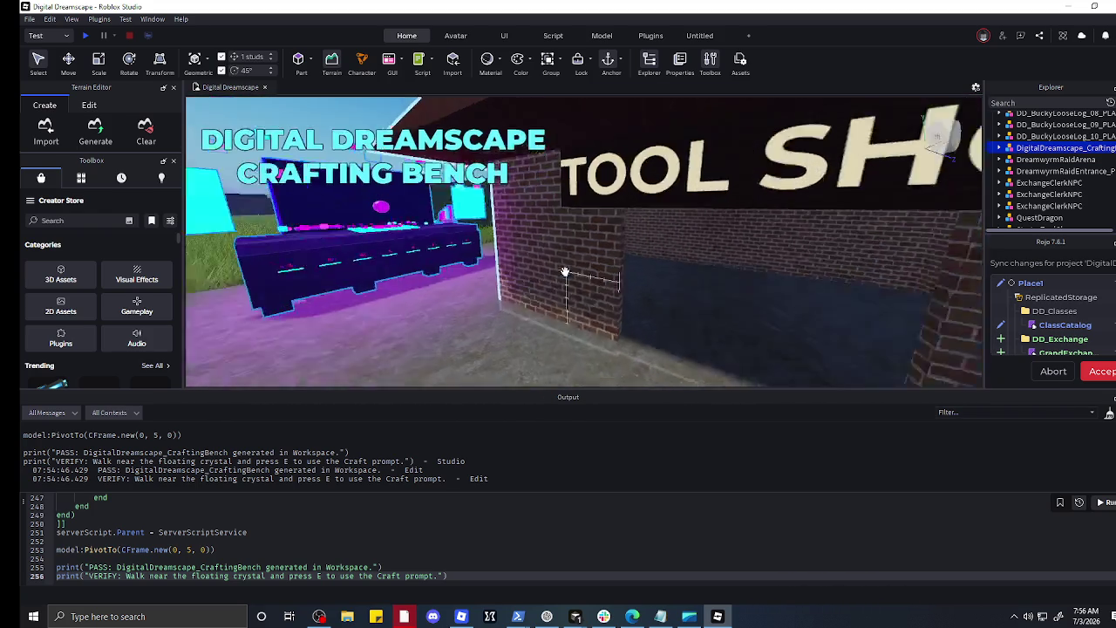
key(w)
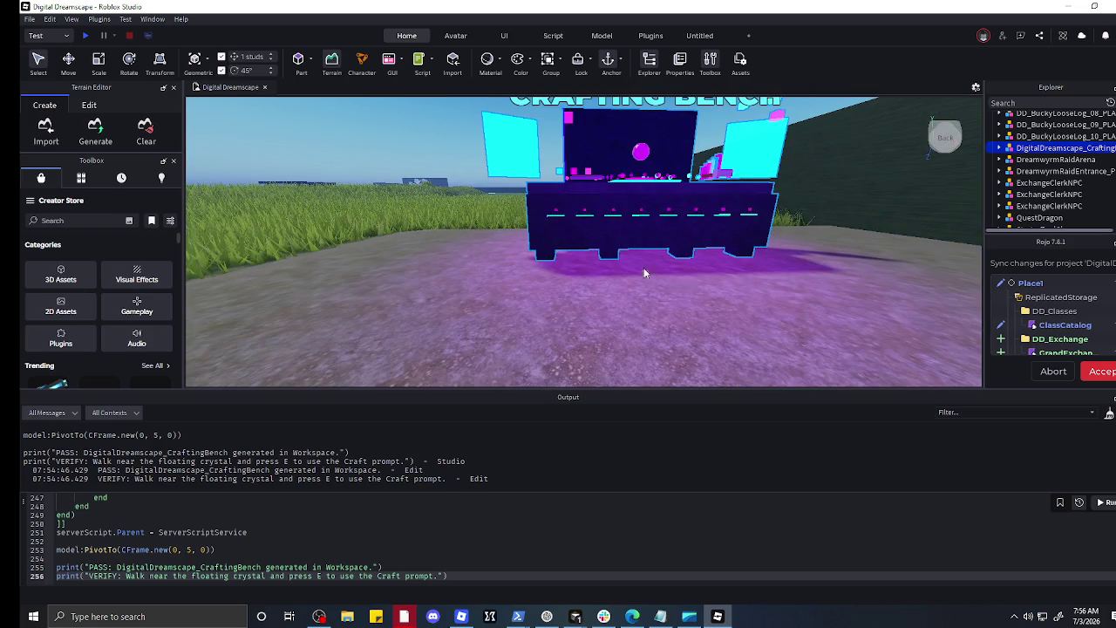
key(s)
key(d)
key(a)
key(a)
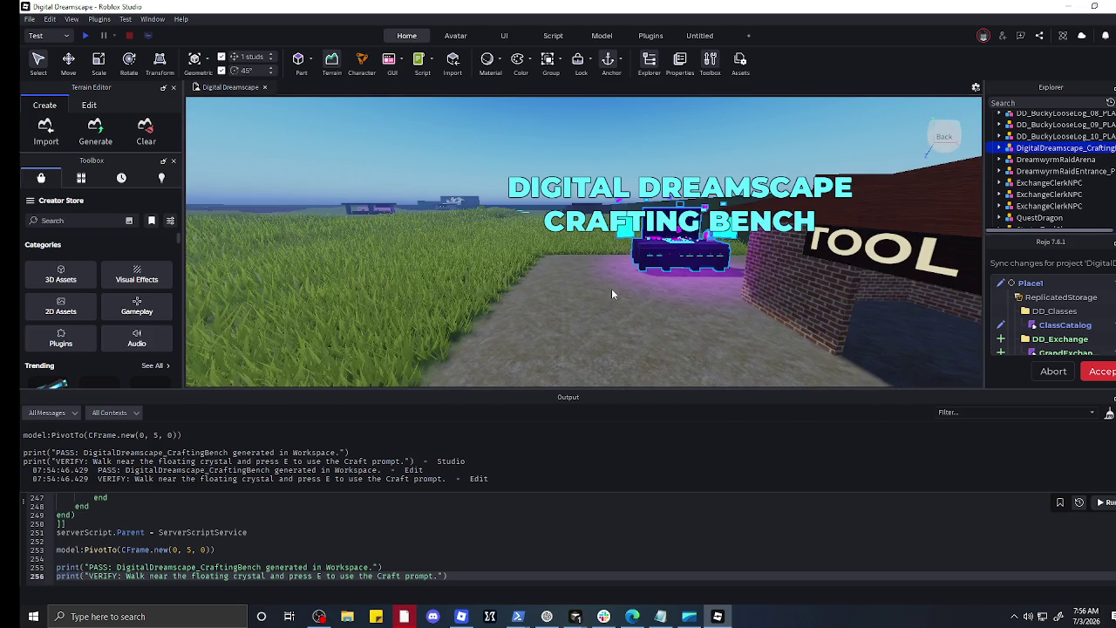
Step: Drag the Tool Shop model away from the bench so the bench stands at its left
key(d)
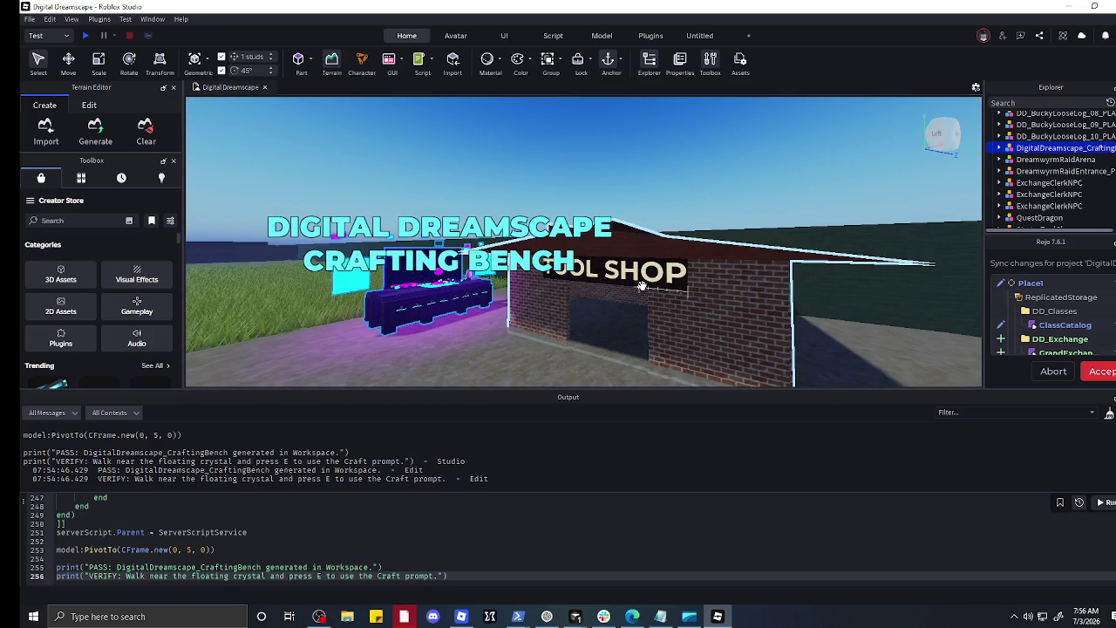
click(642, 283)
mouse_move(641, 277)
mouse_down()
mouse_move(558, 277)
mouse_move(610, 280)
mouse_move(662, 253)
mouse_move(691, 257)
mouse_up()
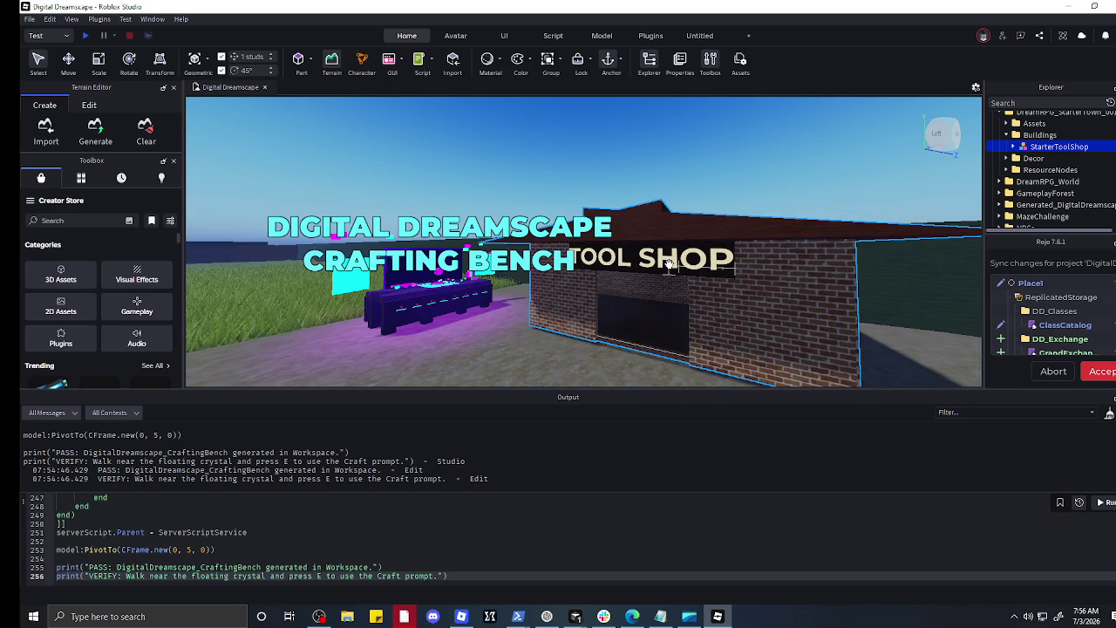
mouse_move(770, 288)
mouse_down()
mouse_move(768, 269)
mouse_move(755, 267)
mouse_up()
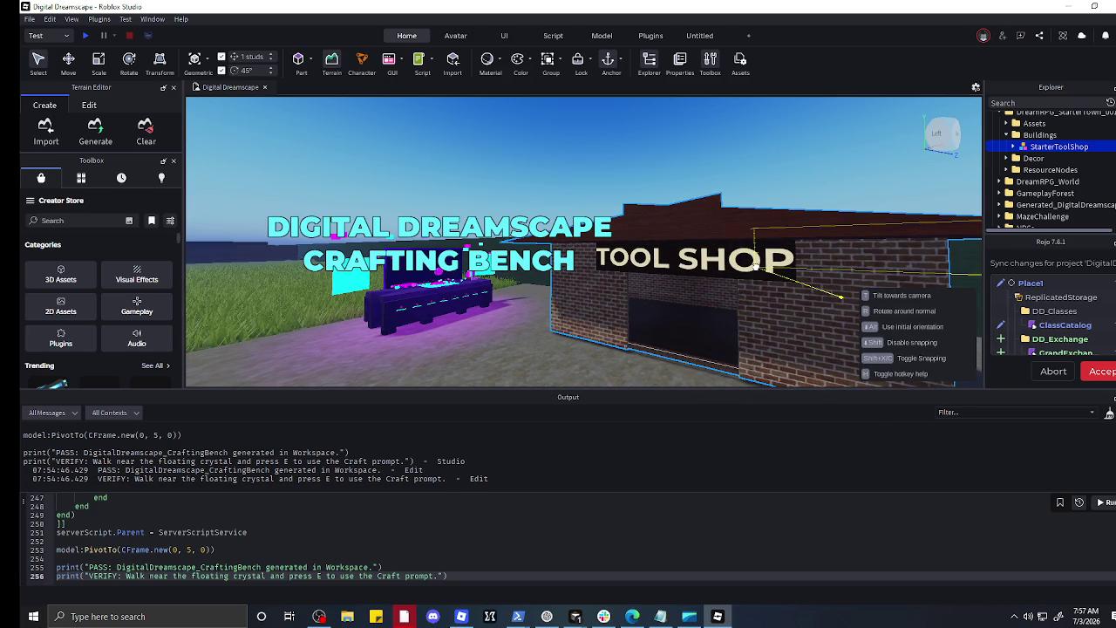
click(539, 362)
key(d)
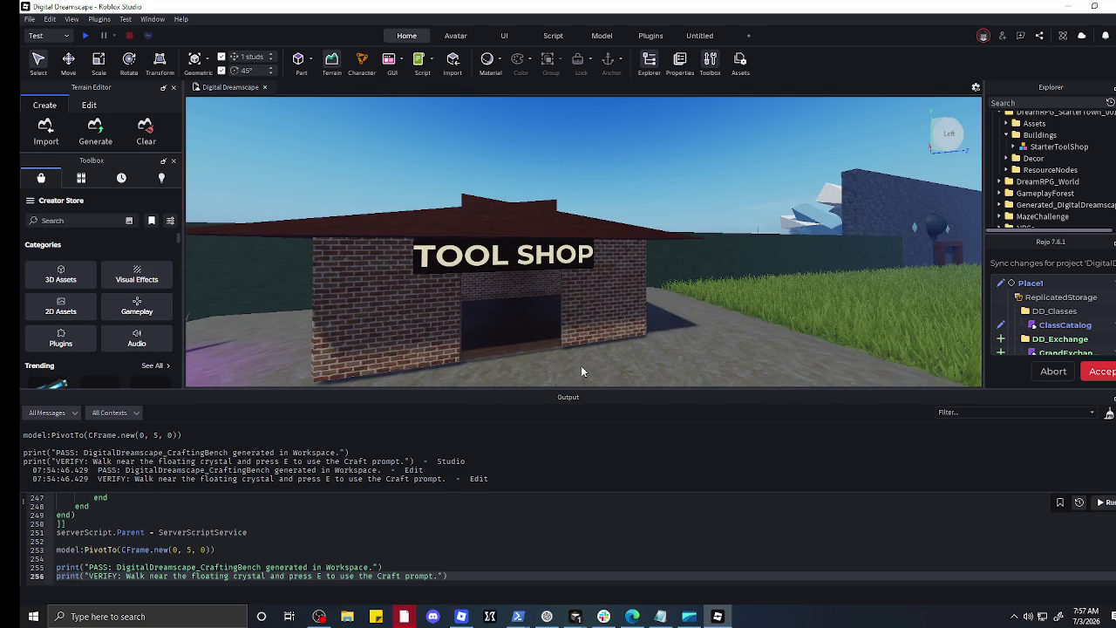
key(a)
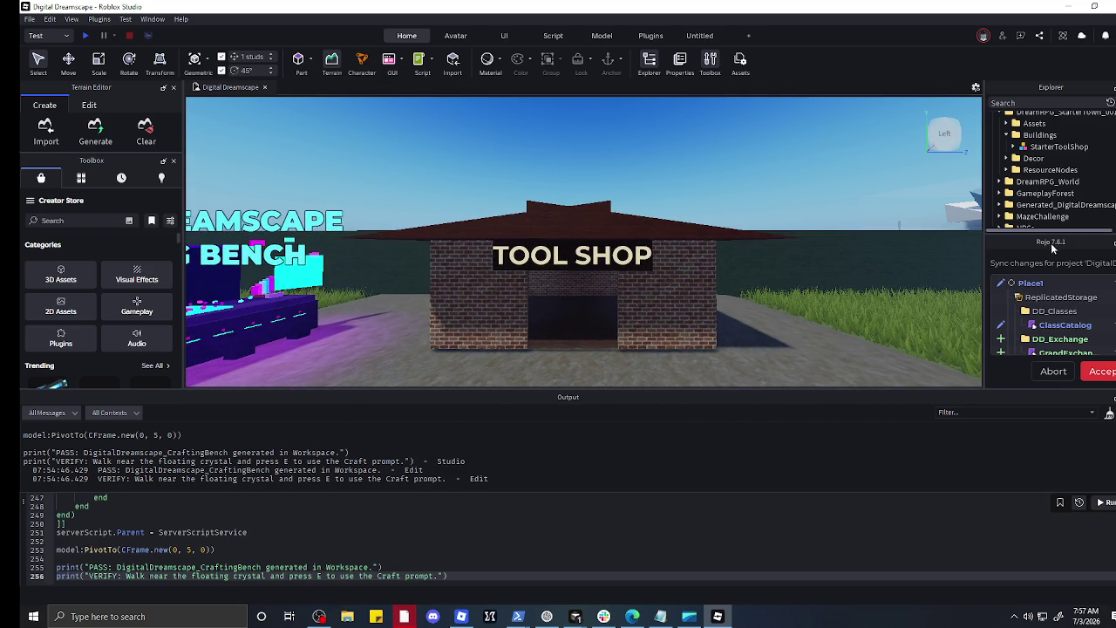
scroll(1070, 180, down, 3)
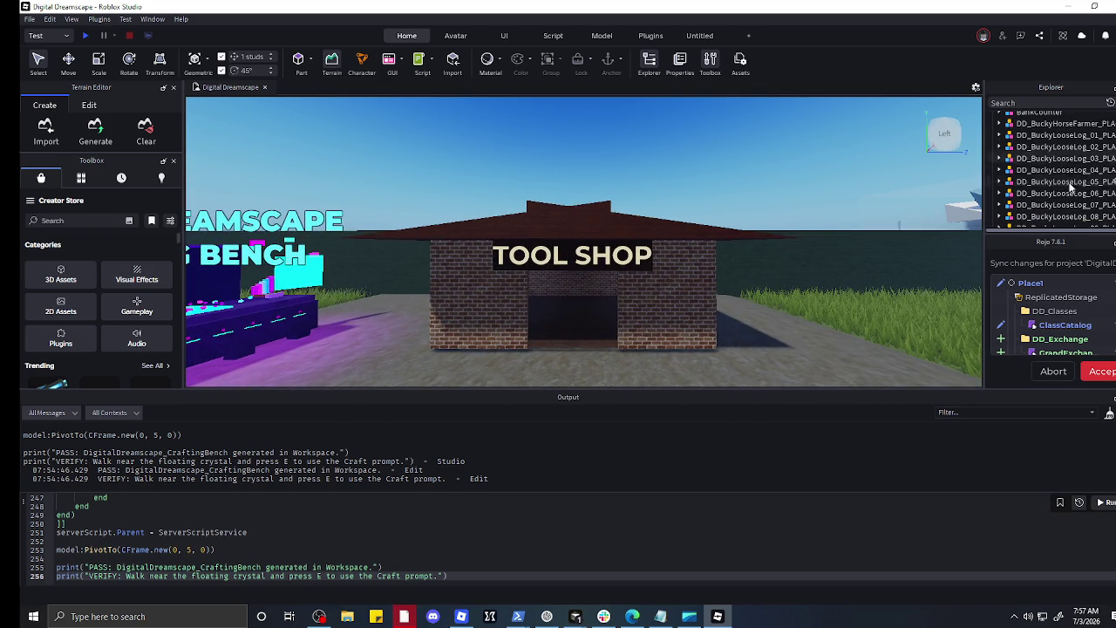
Step: Filter the Explorer for 'tool' and select StarterToolShop, keeping its original name
click(1056, 102)
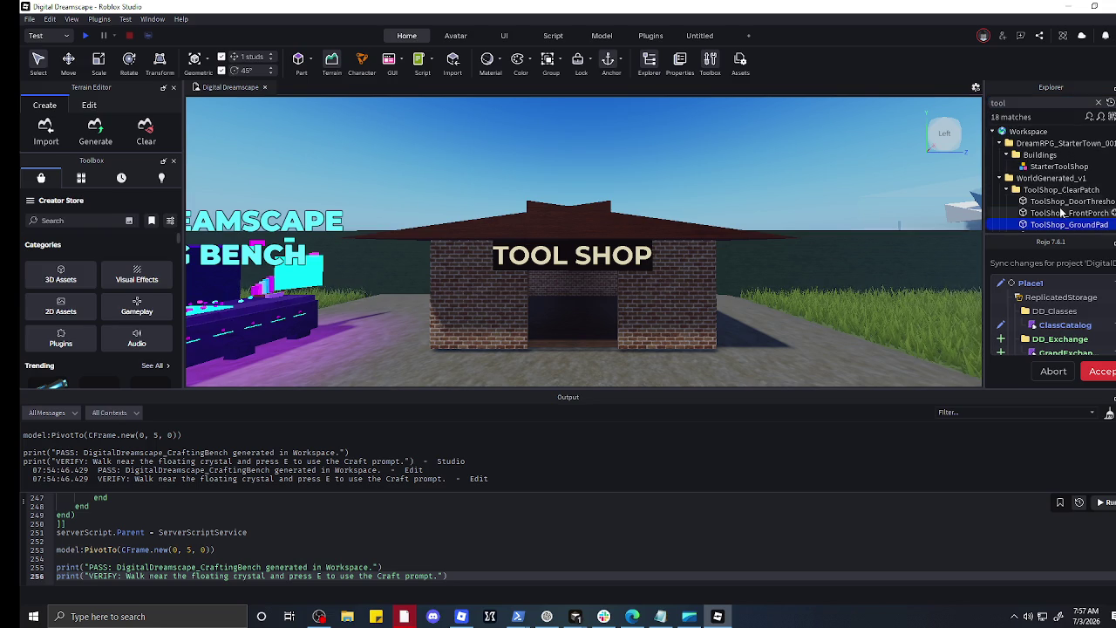
click(1055, 190)
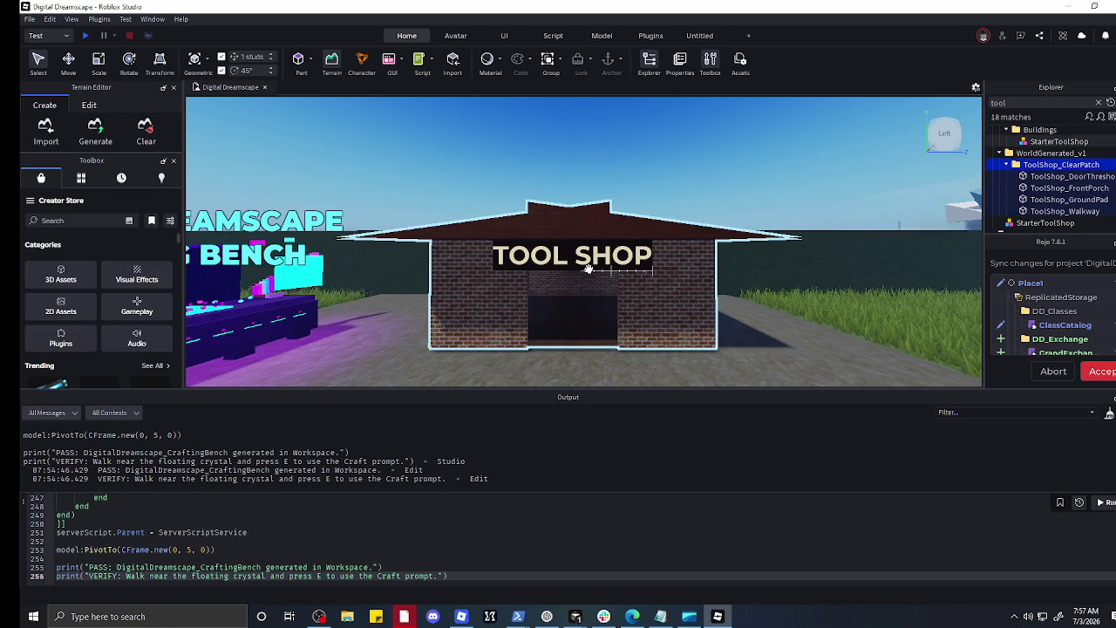
click(497, 253)
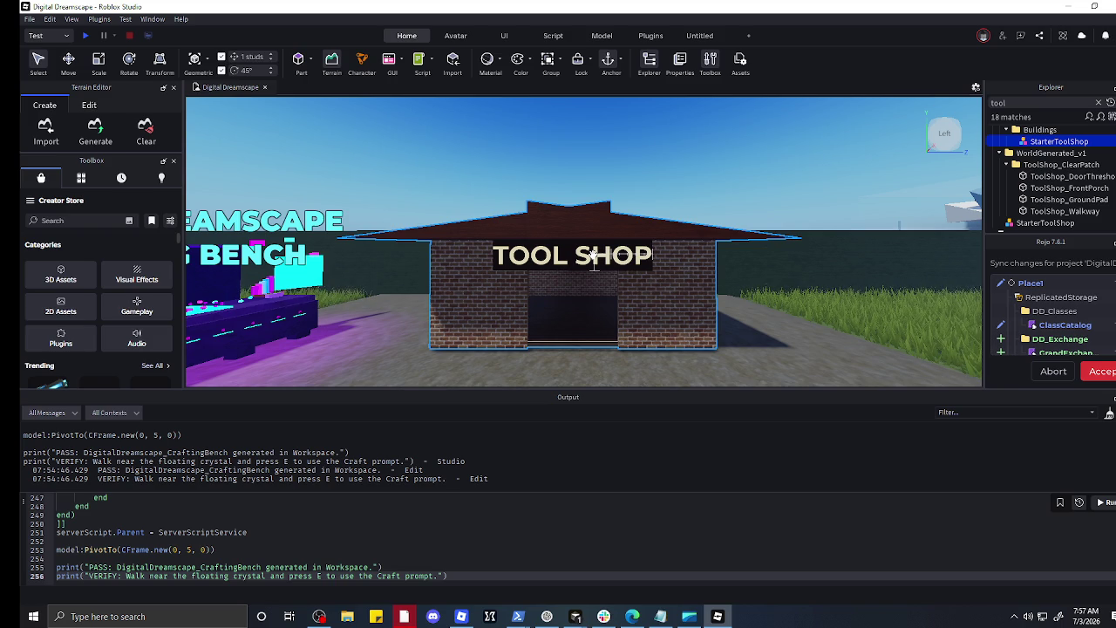
double_click(1060, 142)
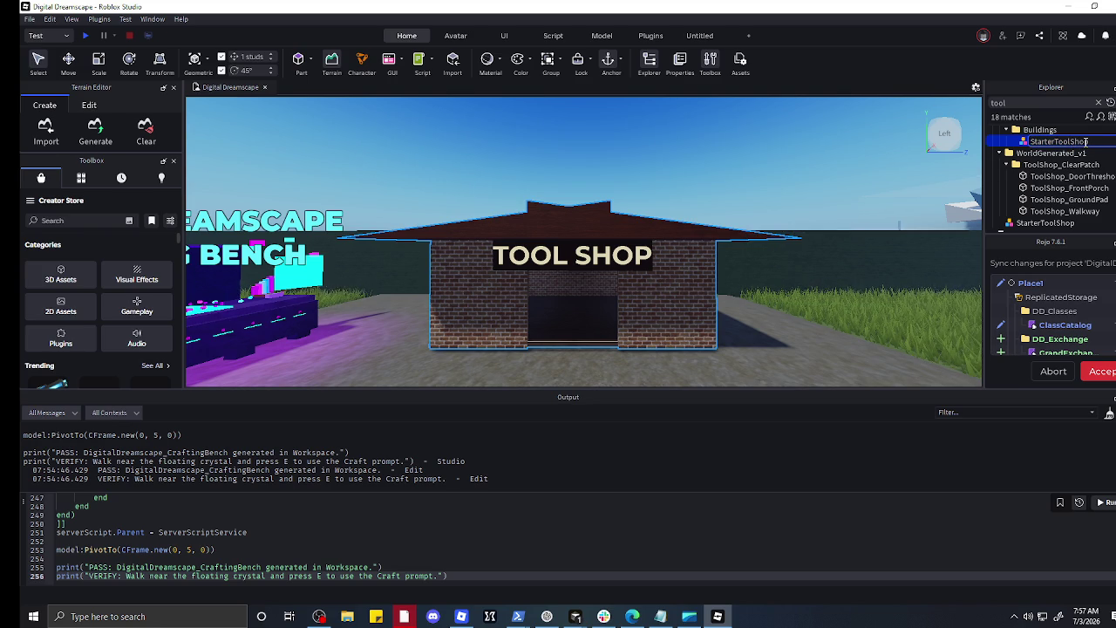
scroll(1064, 148, up, 1)
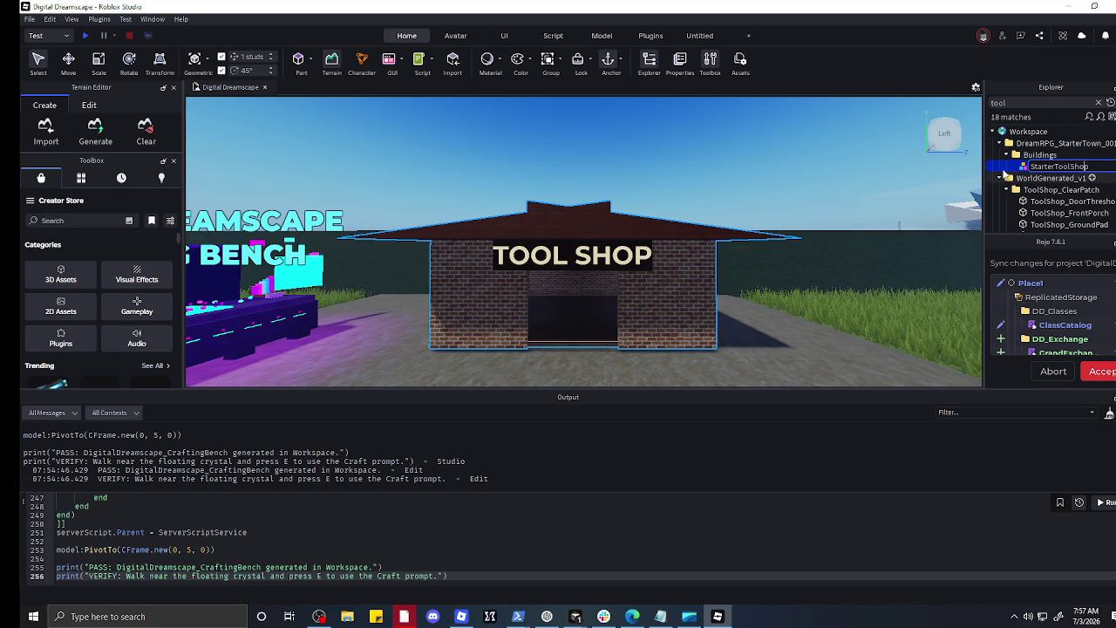
click(1007, 167)
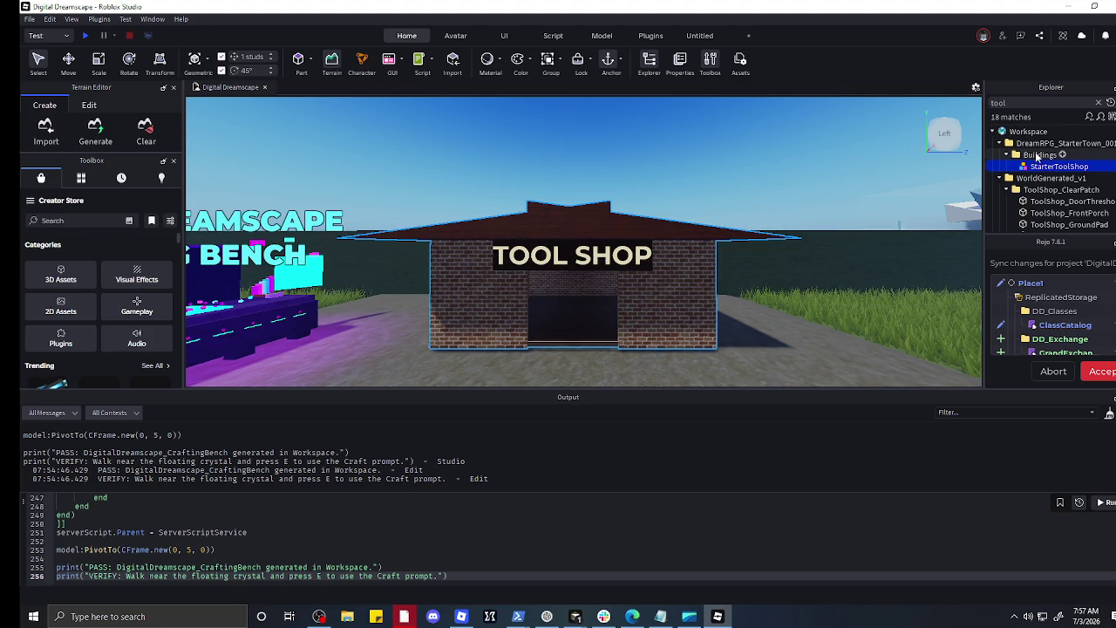
Step: Collapse and re-expand the Buildings folder, reselect StarterToolShop, then deselect it
click(1038, 155)
click(1007, 155)
click(1007, 155)
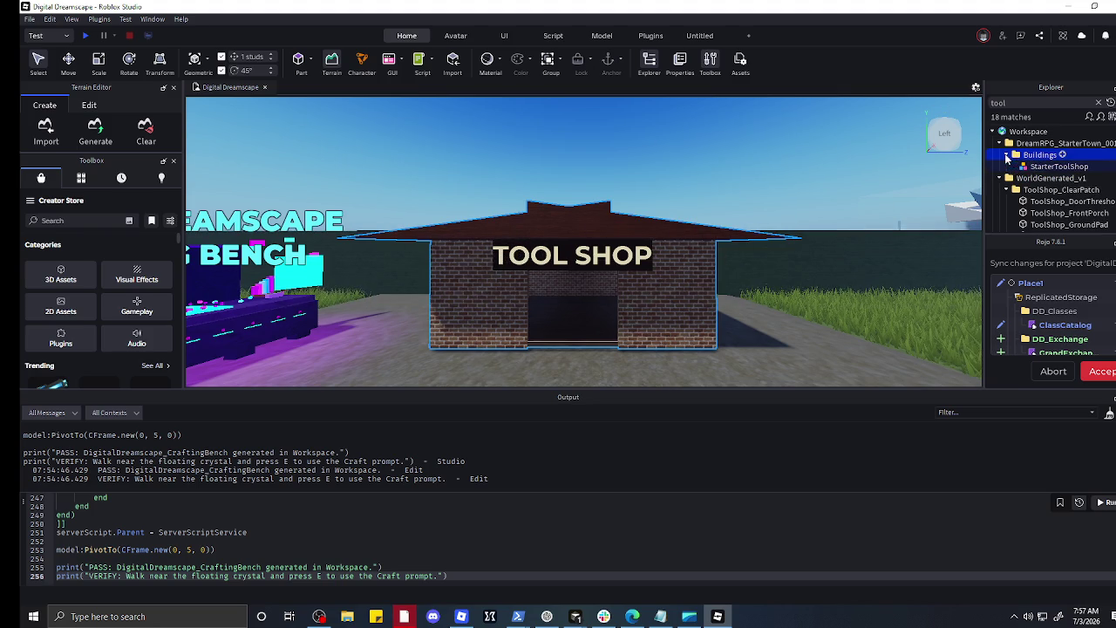
key(Down)
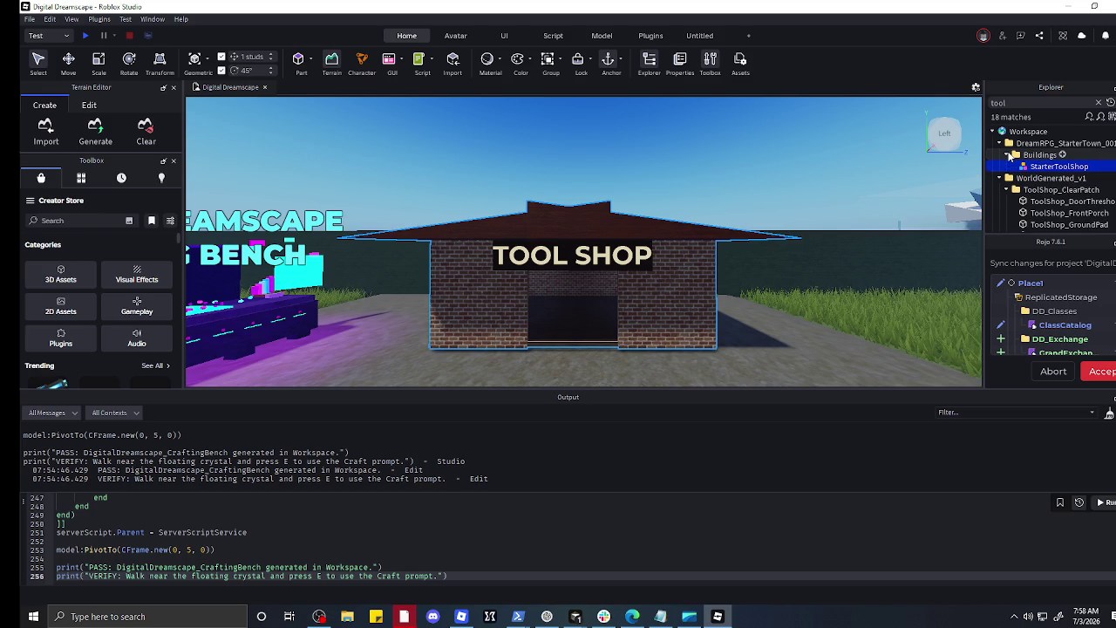
click(615, 373)
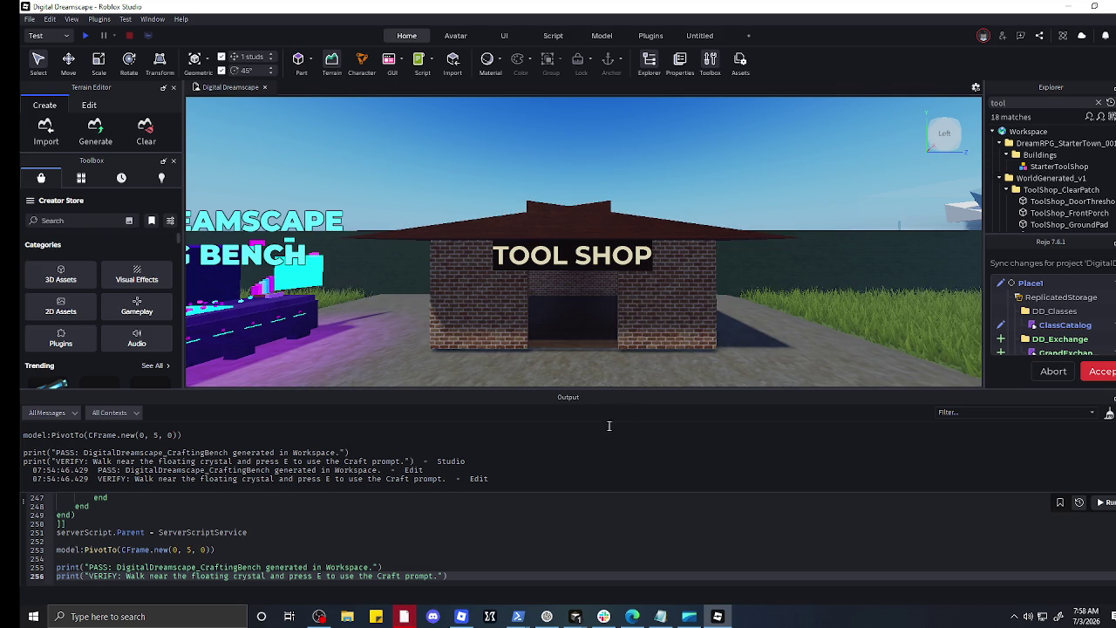
click(546, 616)
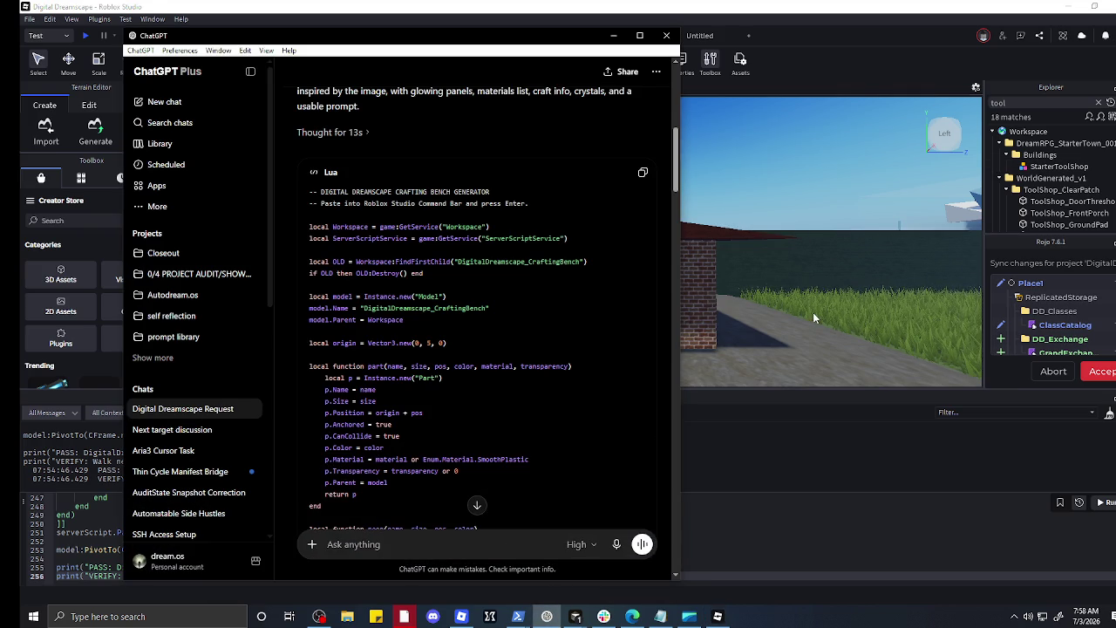
Step: Return to the Studio scene and start a screen snip with Win+Shift+S
click(813, 313)
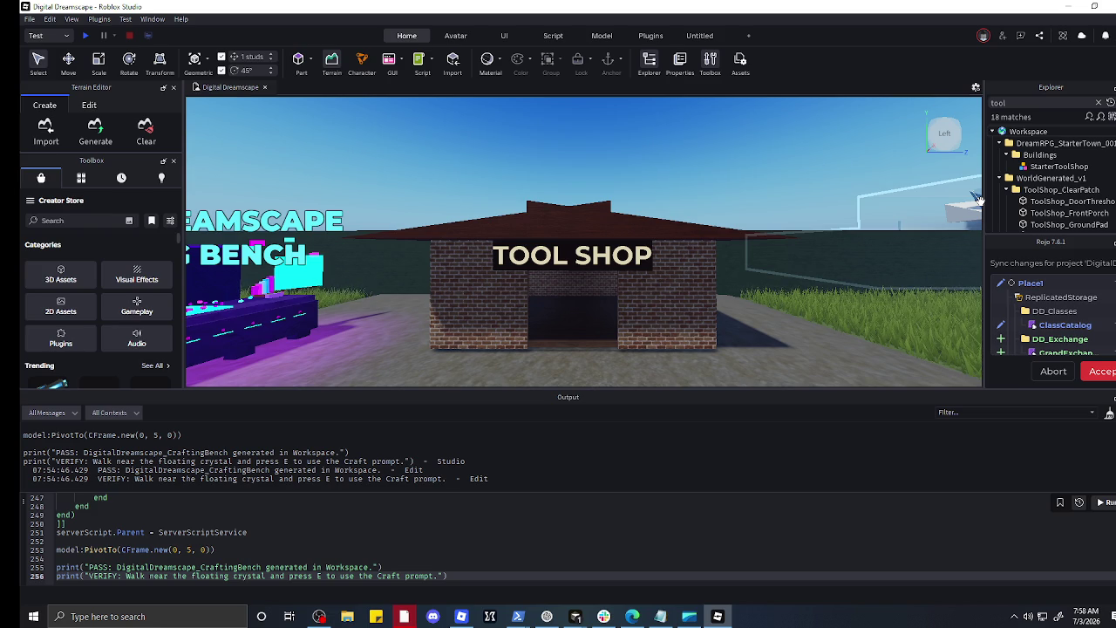
key(super+shift+s)
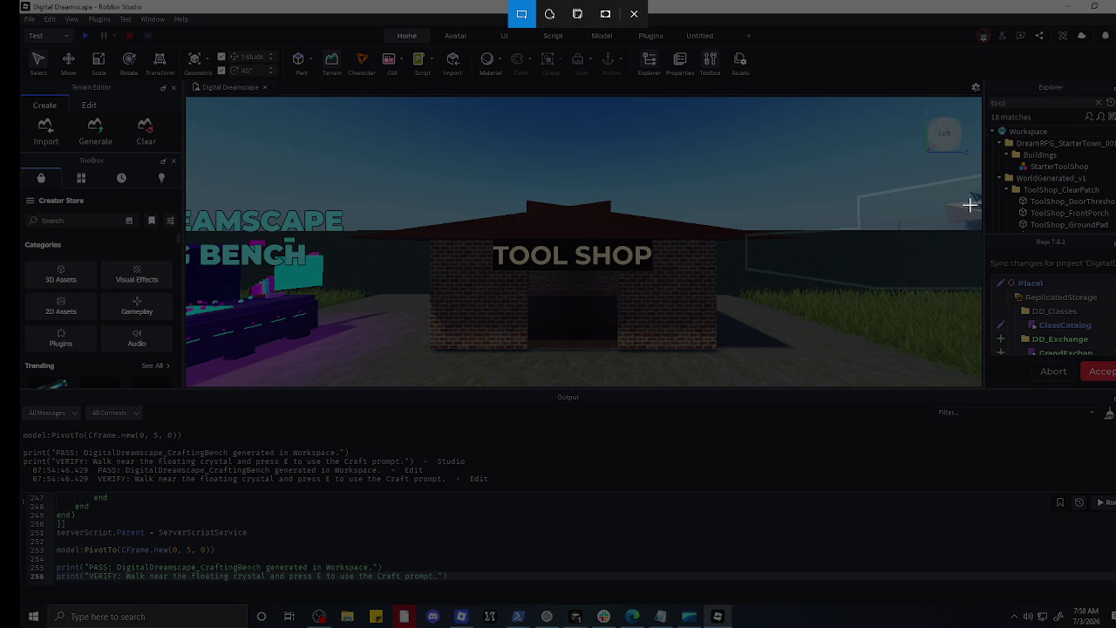
Step: Snip the Tool Shop area and paste the image into the ChatGPT message box
mouse_move(352, 165)
mouse_down()
mouse_move(550, 334)
mouse_move(819, 358)
mouse_up()
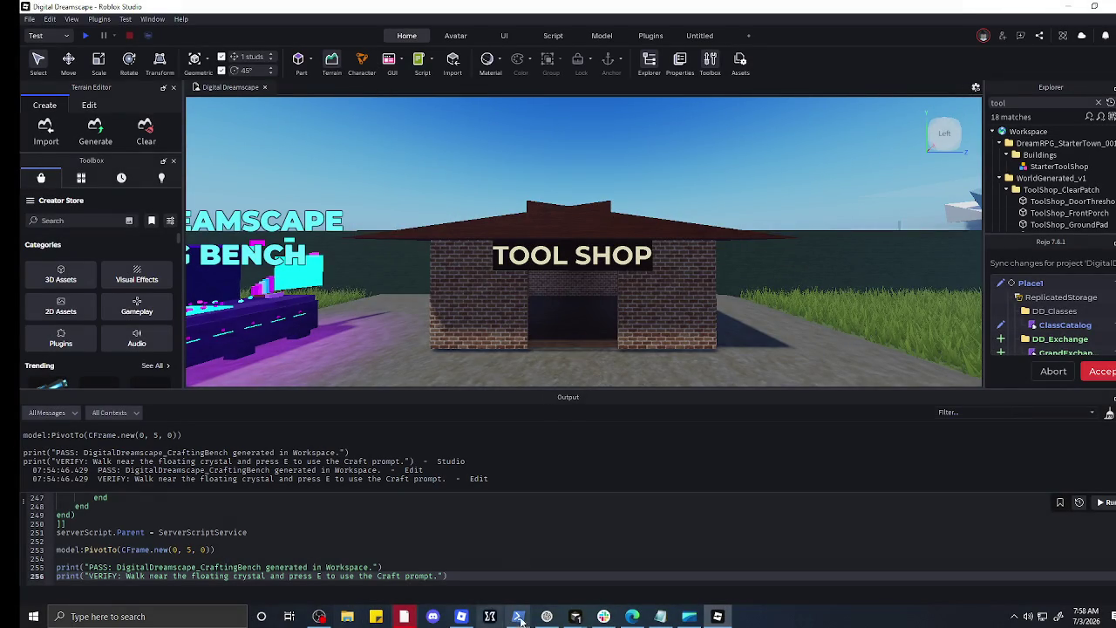
click(546, 617)
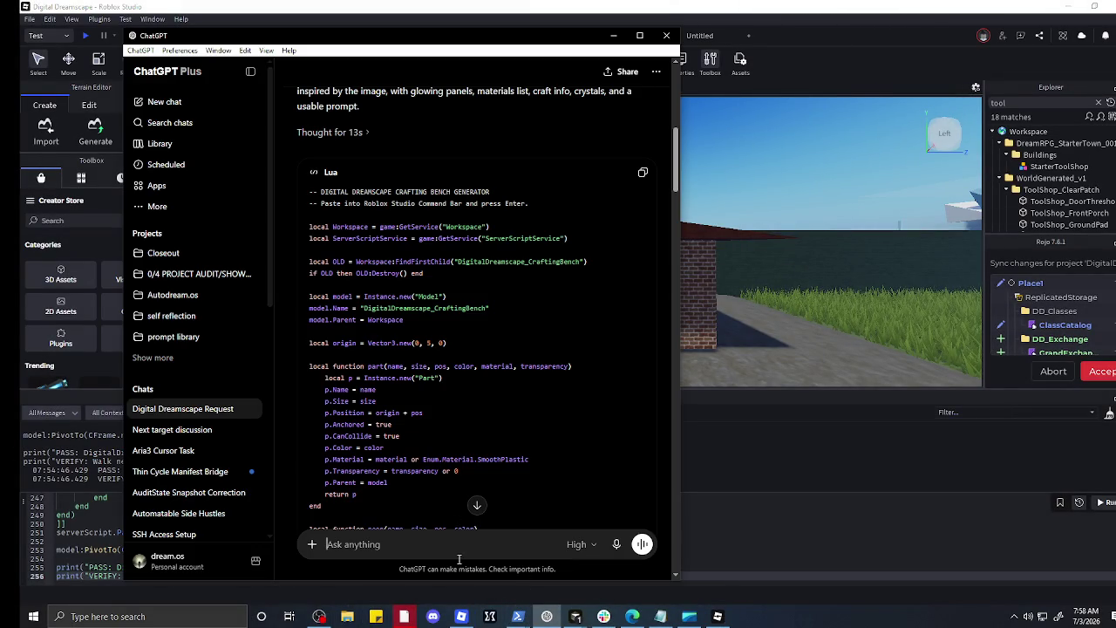
key(ctrl+v)
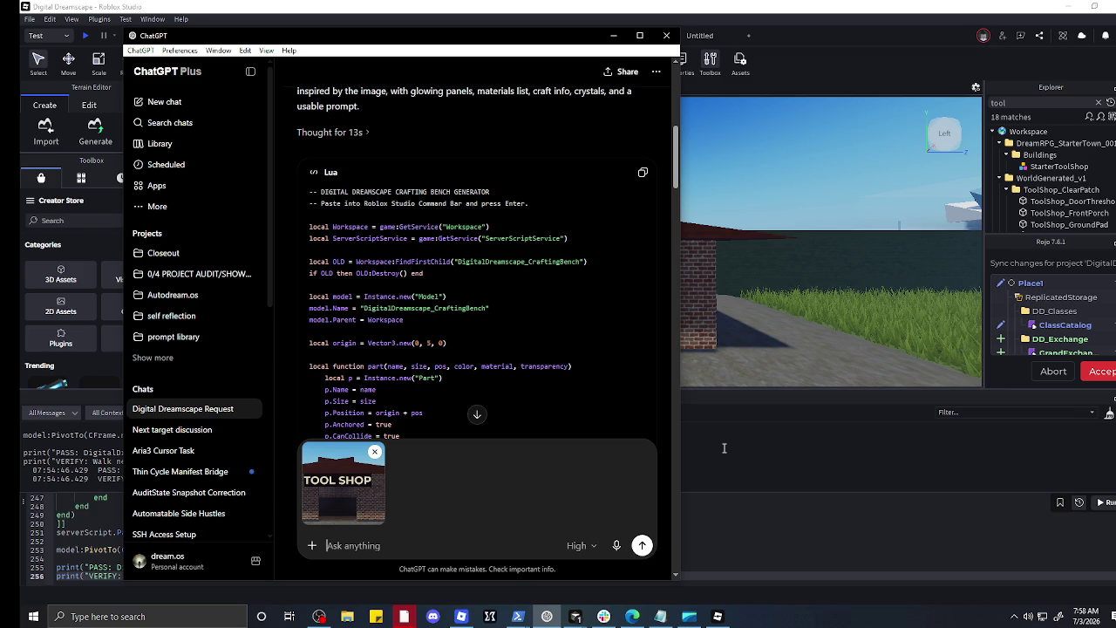
Step: Draft 'hey chat this', remove the attached Tool Shop image, and minimize ChatGPT
text(hey chagh)
key(BackSpace)
key(BackSpace)
text(t t)
text(his)
click(375, 452)
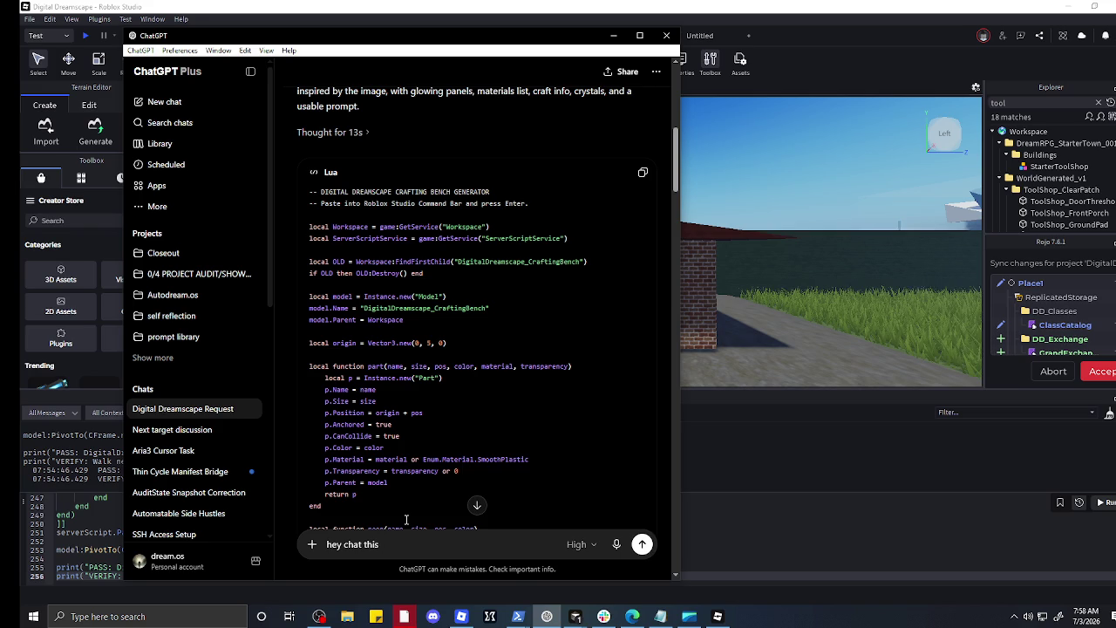
click(613, 36)
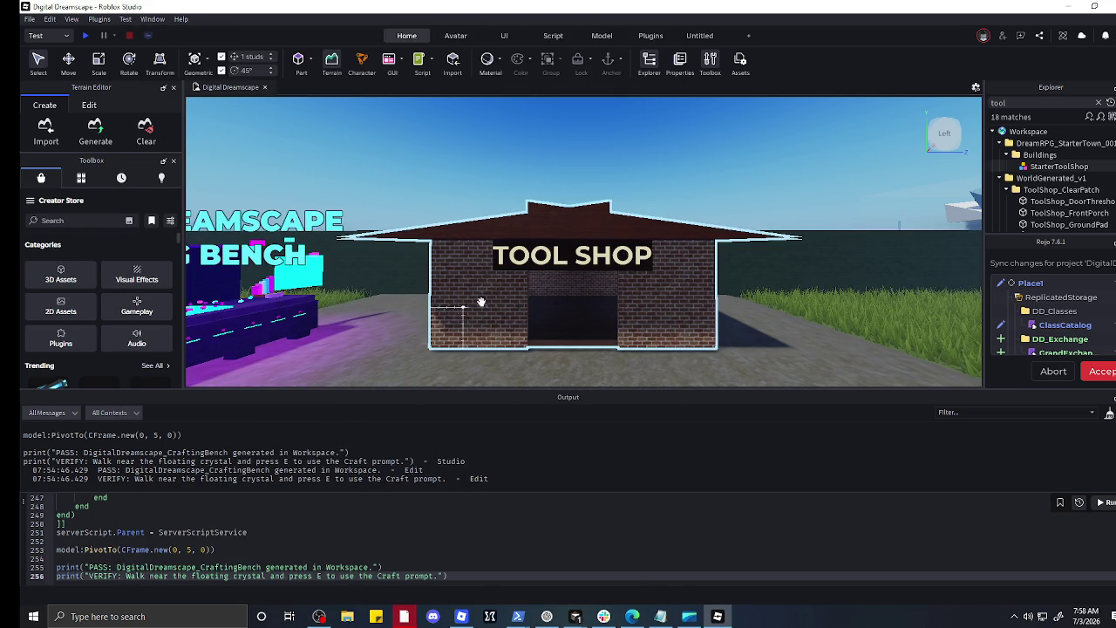
Step: Zoom and pan to frame the neon bench beside the Tool Shop, then start a Win+Shift+S snip
scroll(479, 301, down, 10)
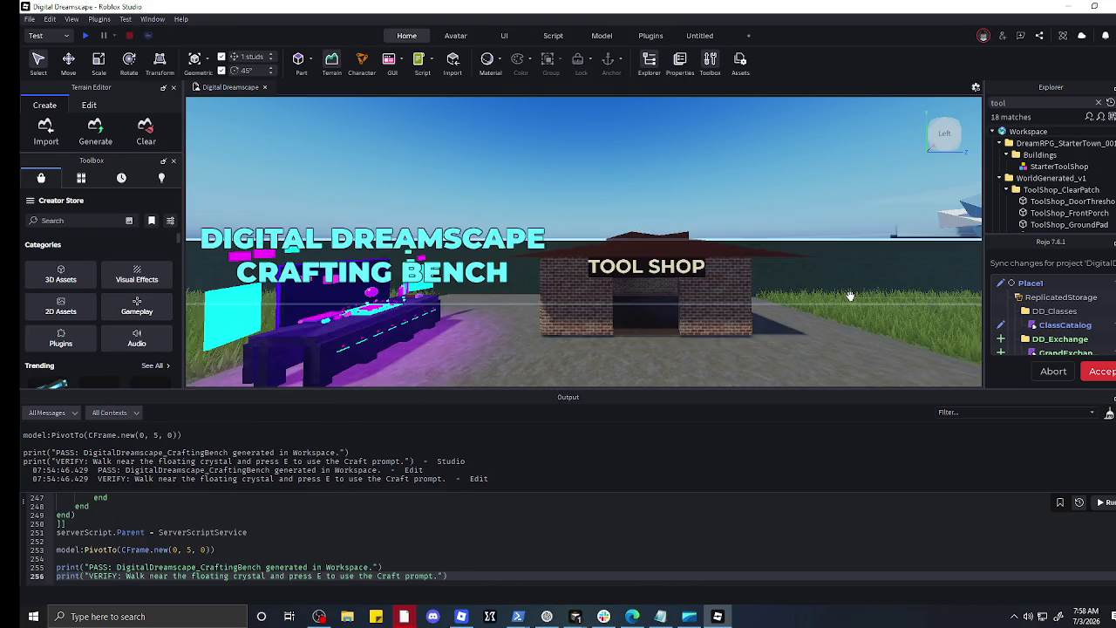
scroll(767, 323, up, 8)
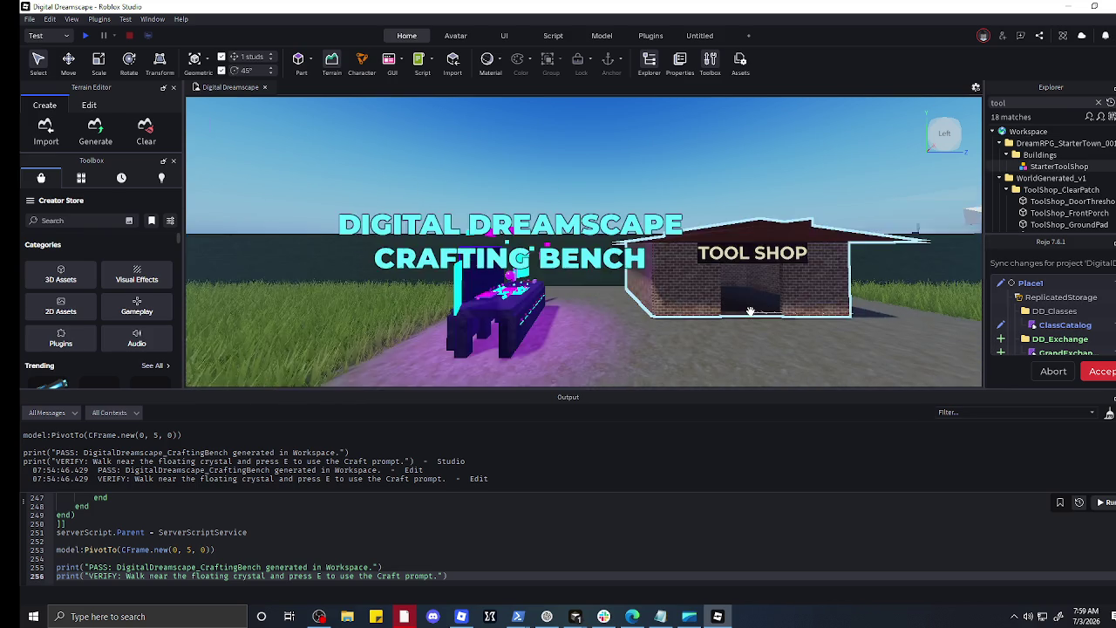
scroll(676, 343, down, 3)
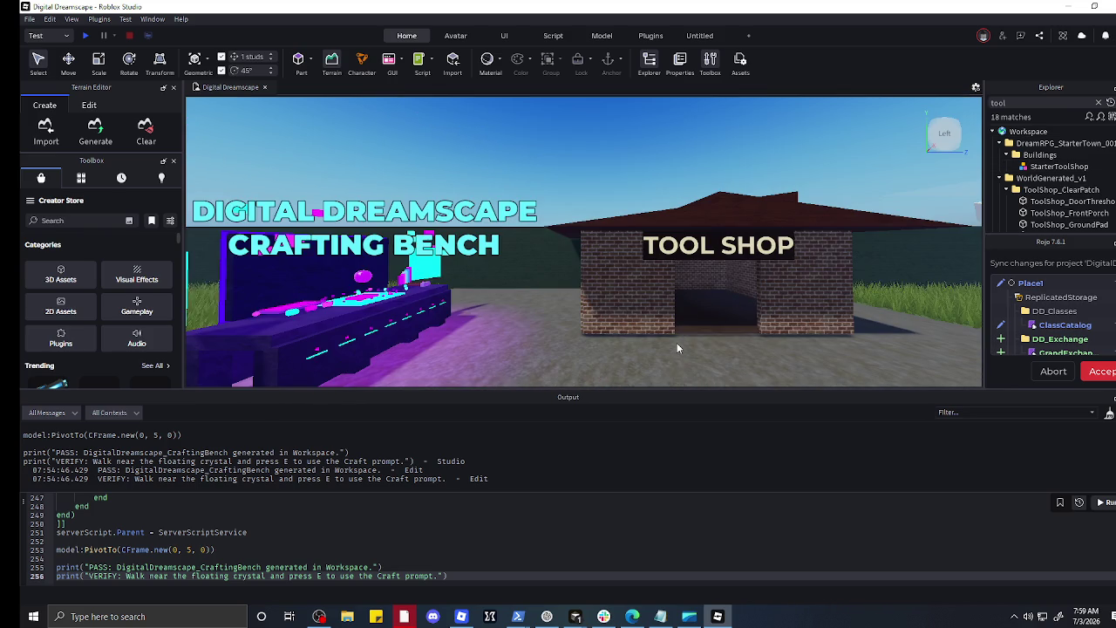
scroll(700, 360, down, 3)
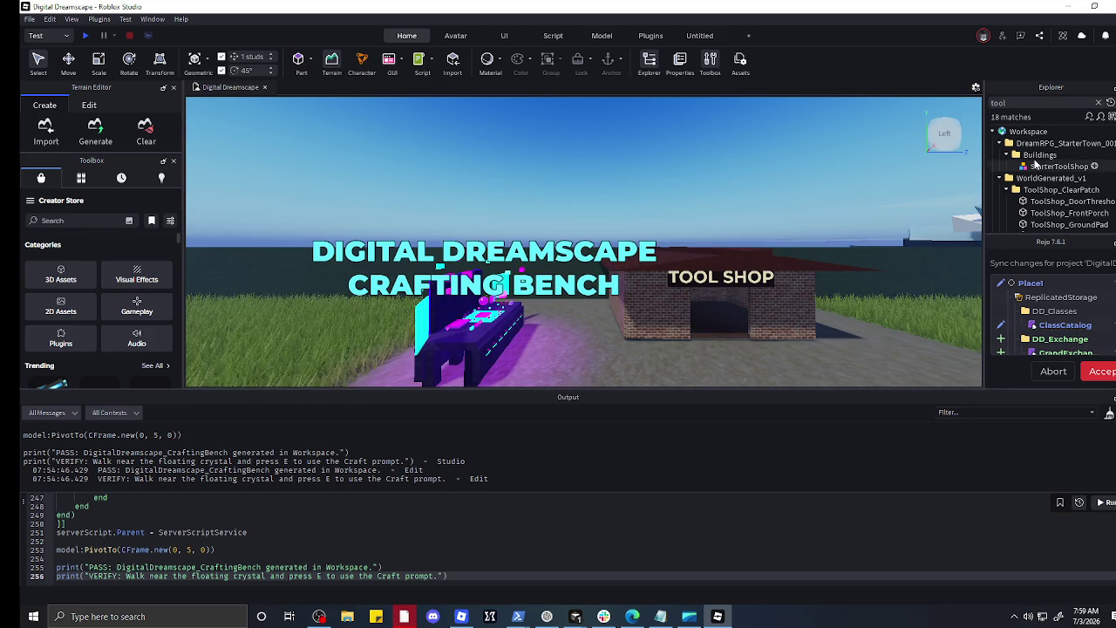
click(1035, 165)
scroll(889, 327, up, 3)
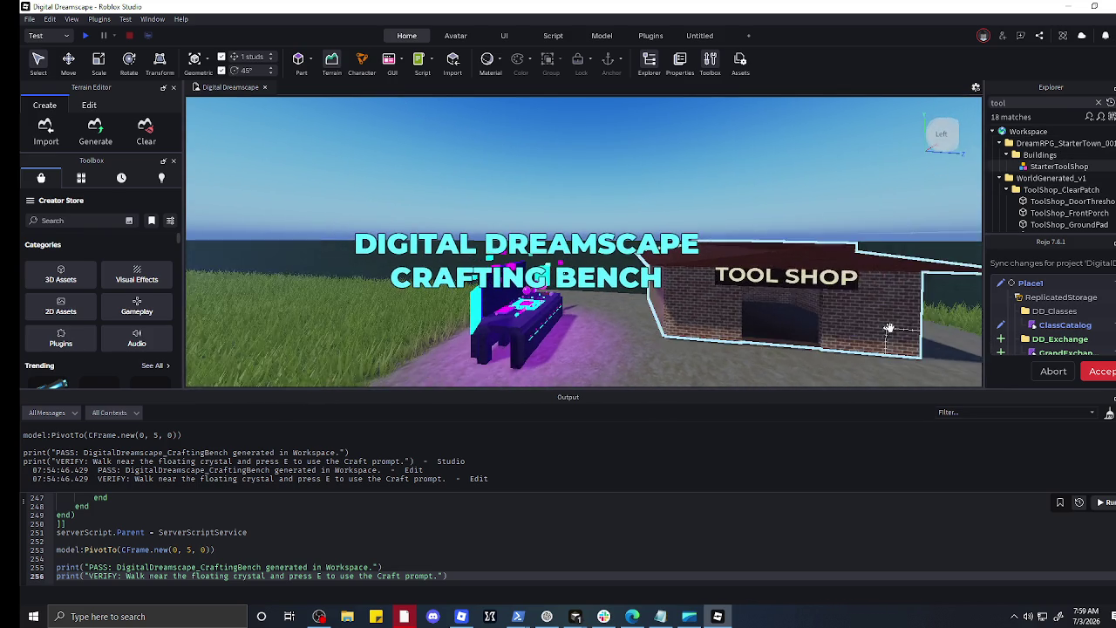
scroll(889, 327, down, 2)
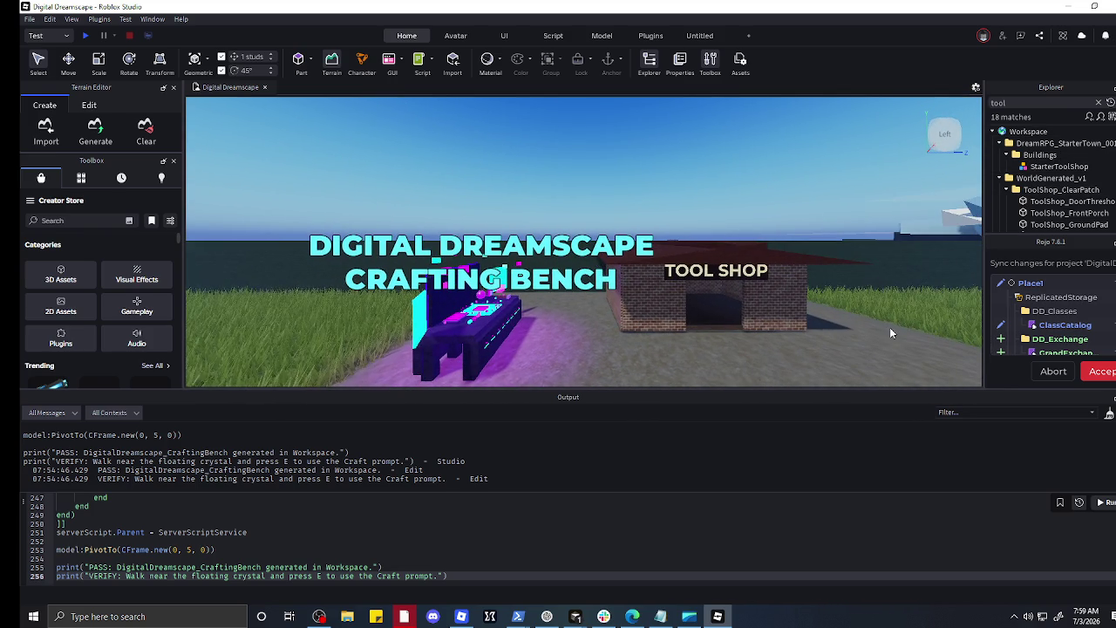
scroll(889, 327, down, 1)
key(d)
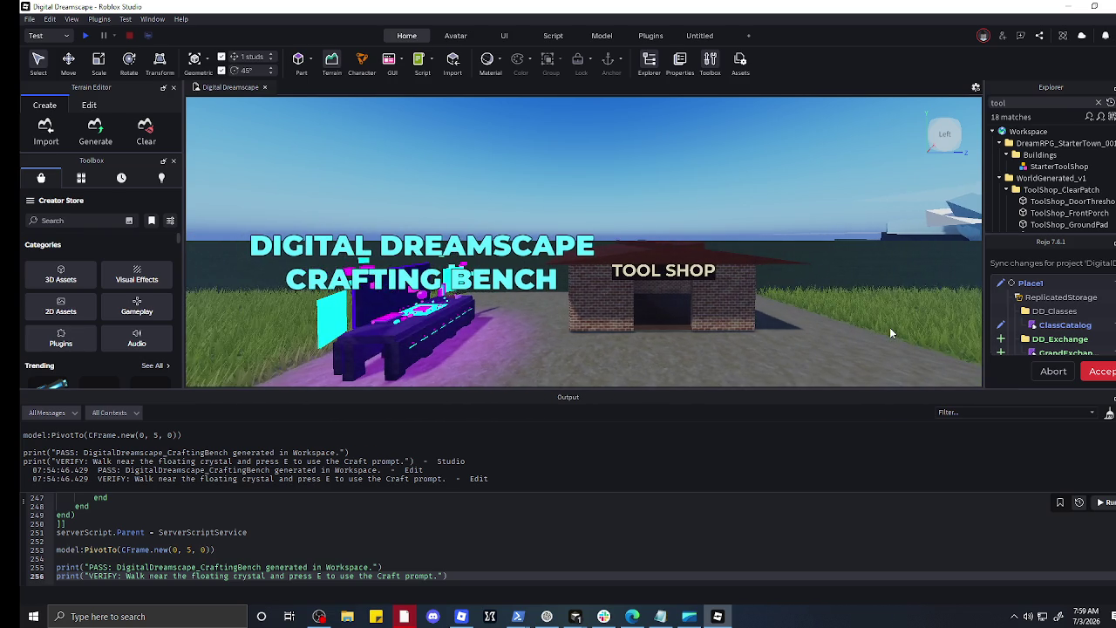
scroll(390, 314, up, 3)
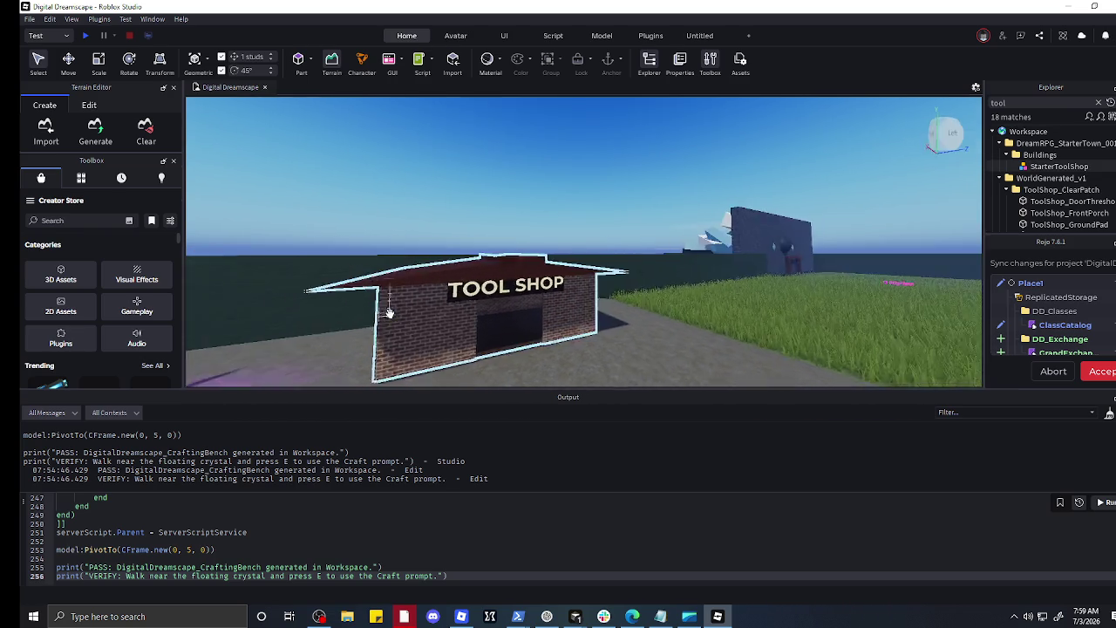
scroll(390, 314, down, 3)
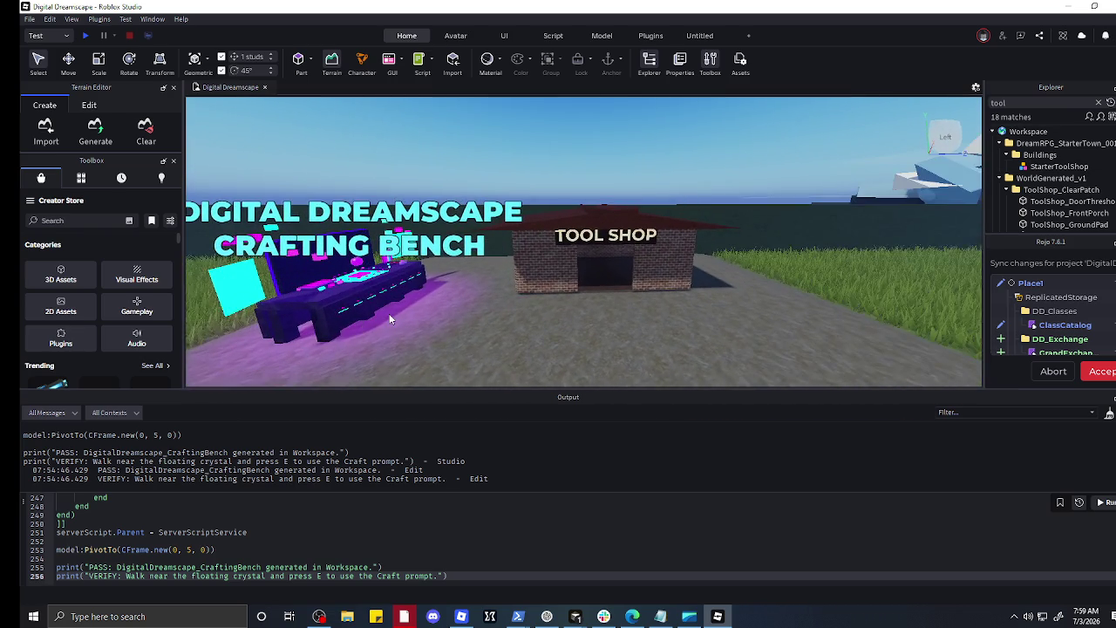
scroll(390, 319, up, 1)
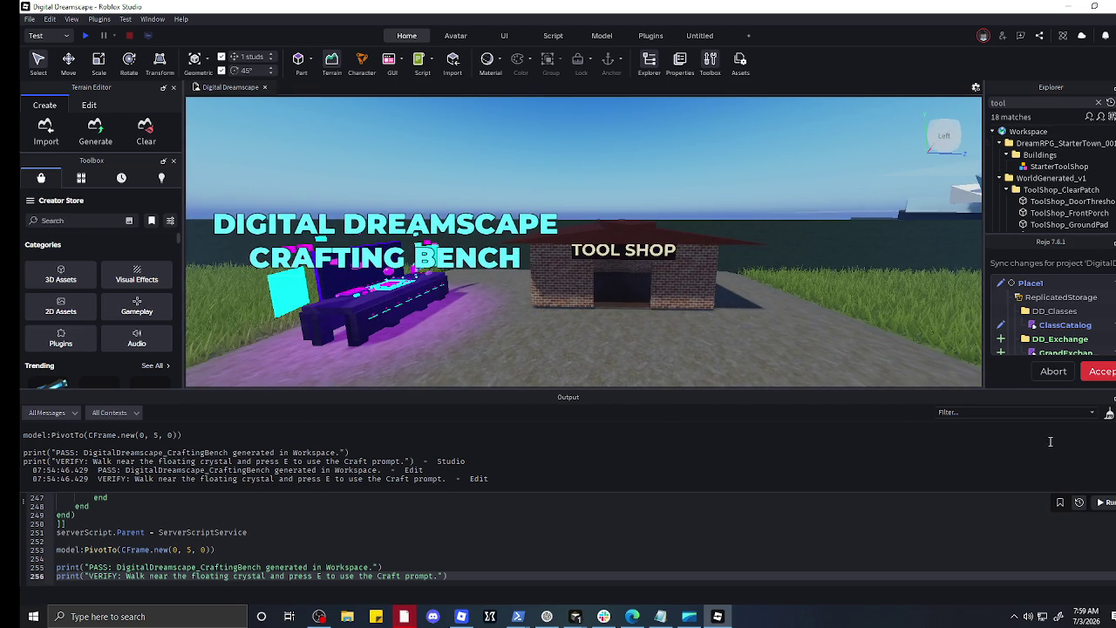
scroll(819, 340, up, 1)
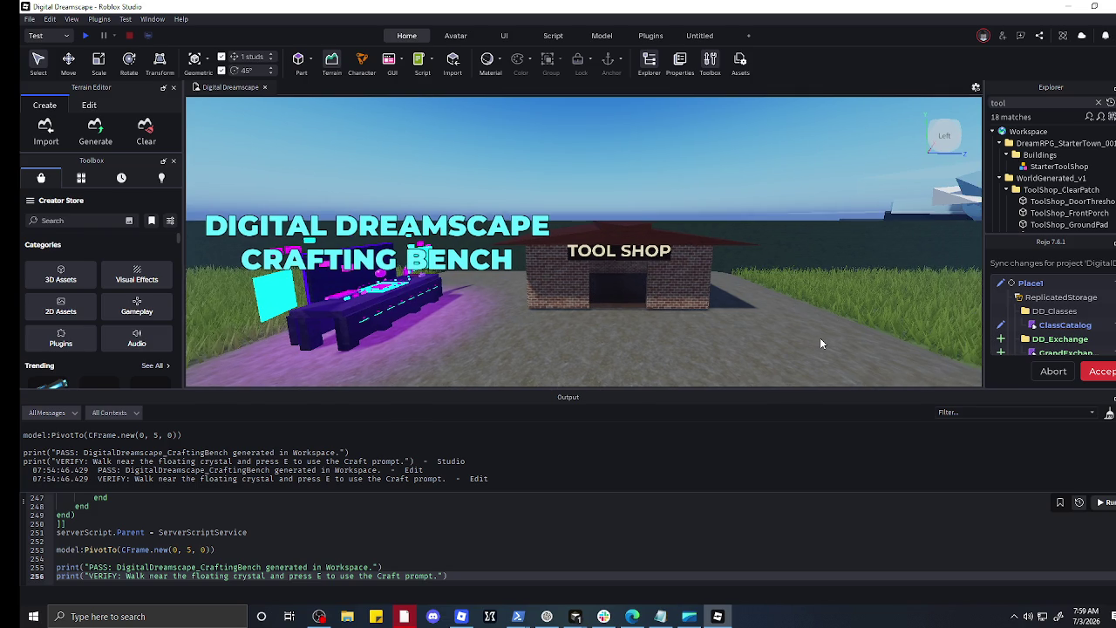
scroll(819, 343, down, 2)
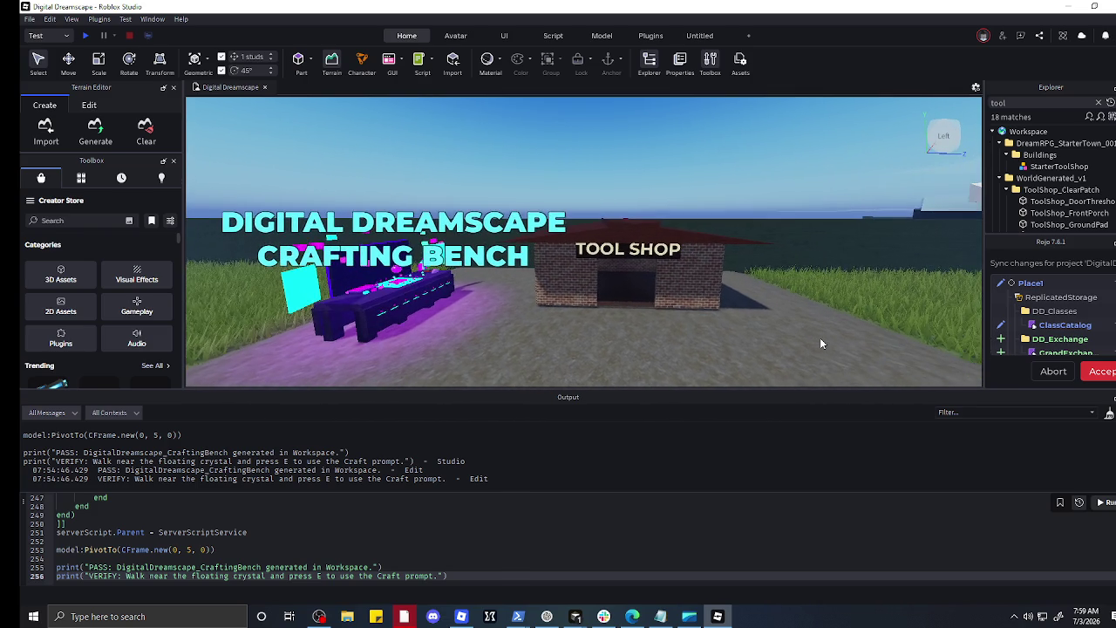
scroll(820, 343, up, 2)
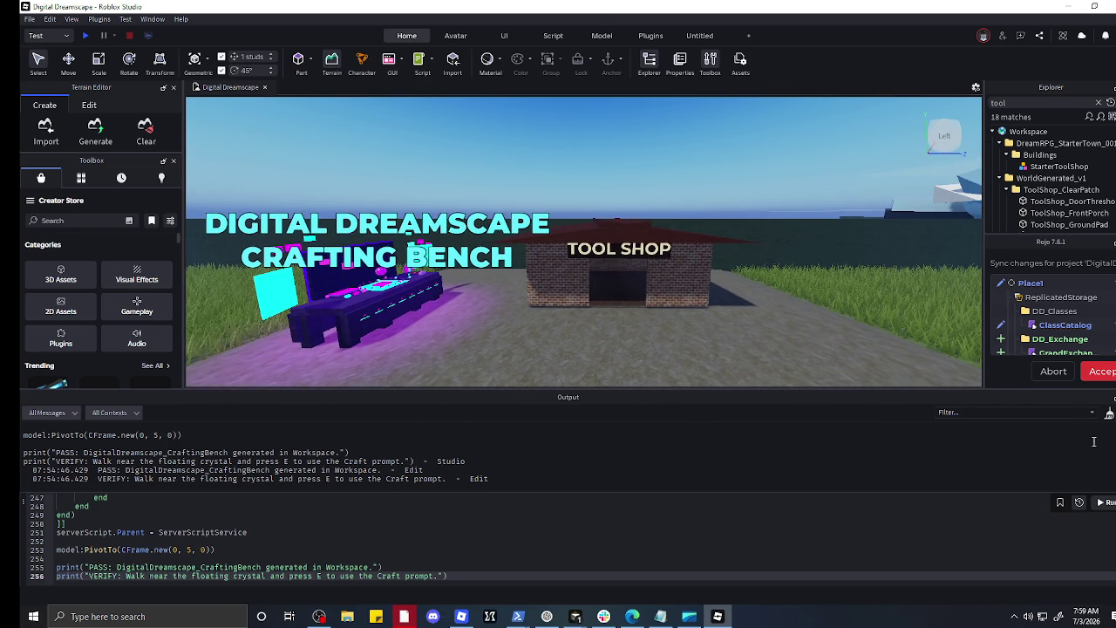
key(super+shift+s)
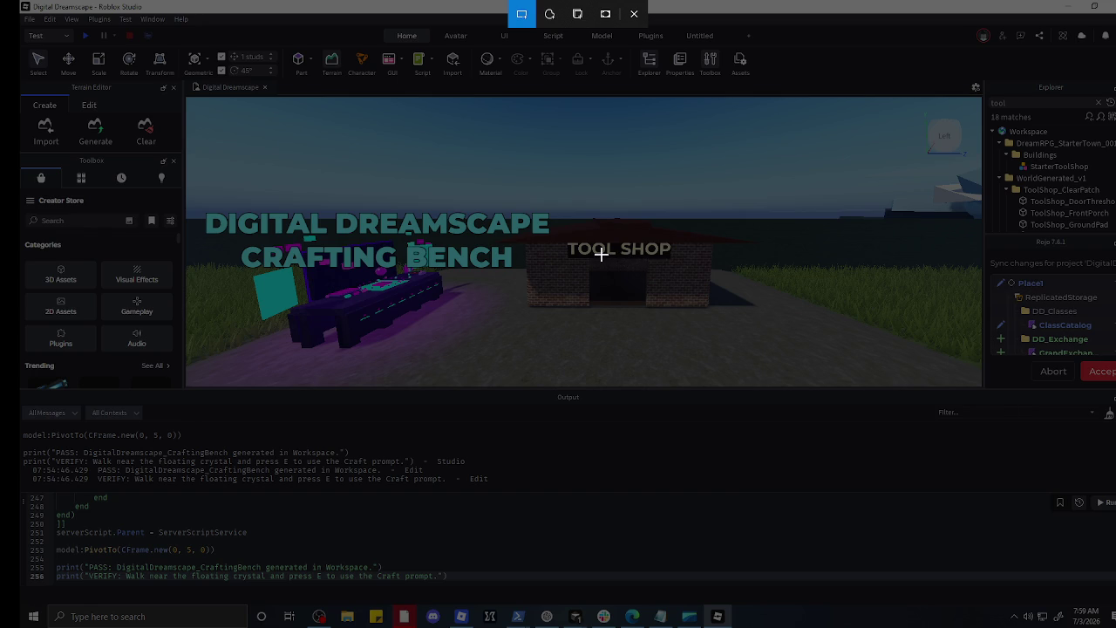
Step: Cancel the first snip, select the Tool Shop, and capture the viewport showing bench and shop
key(Escape)
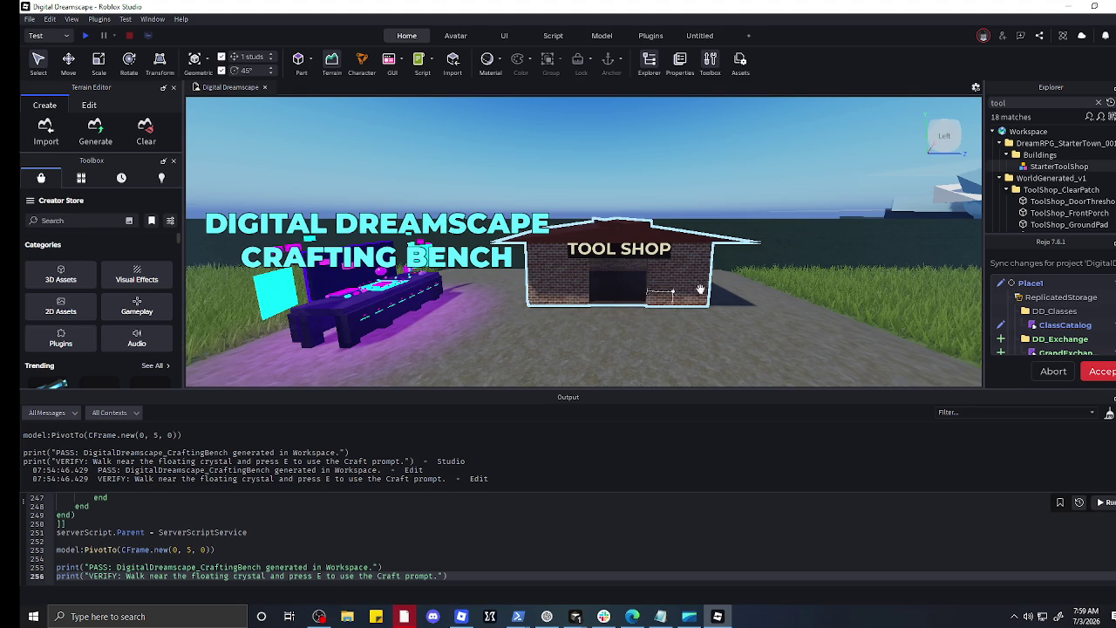
click(653, 253)
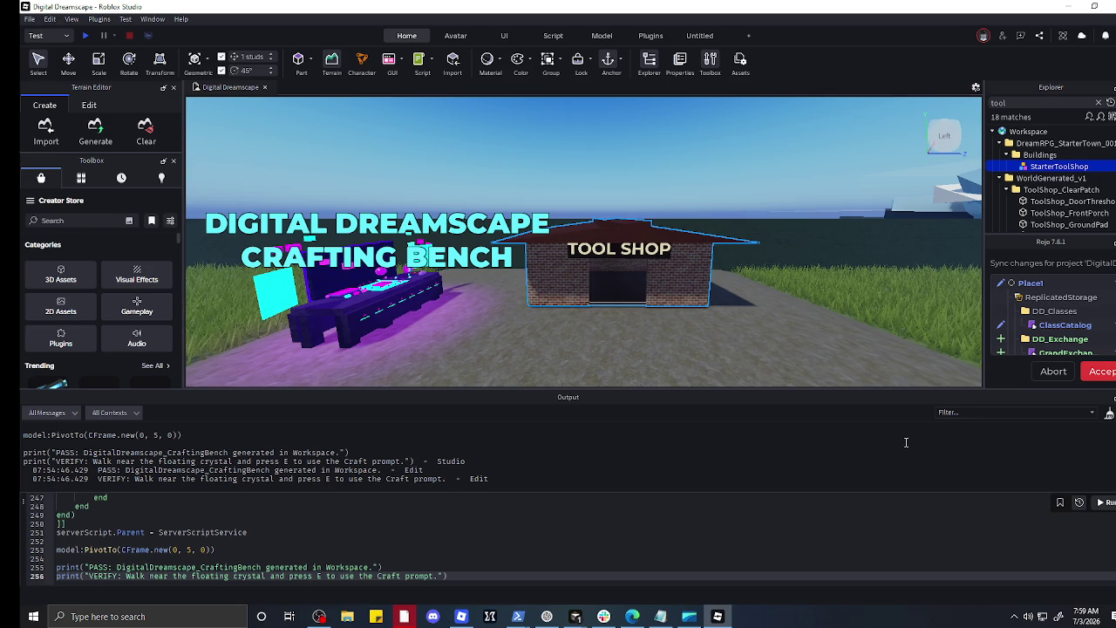
key(super+shift+s)
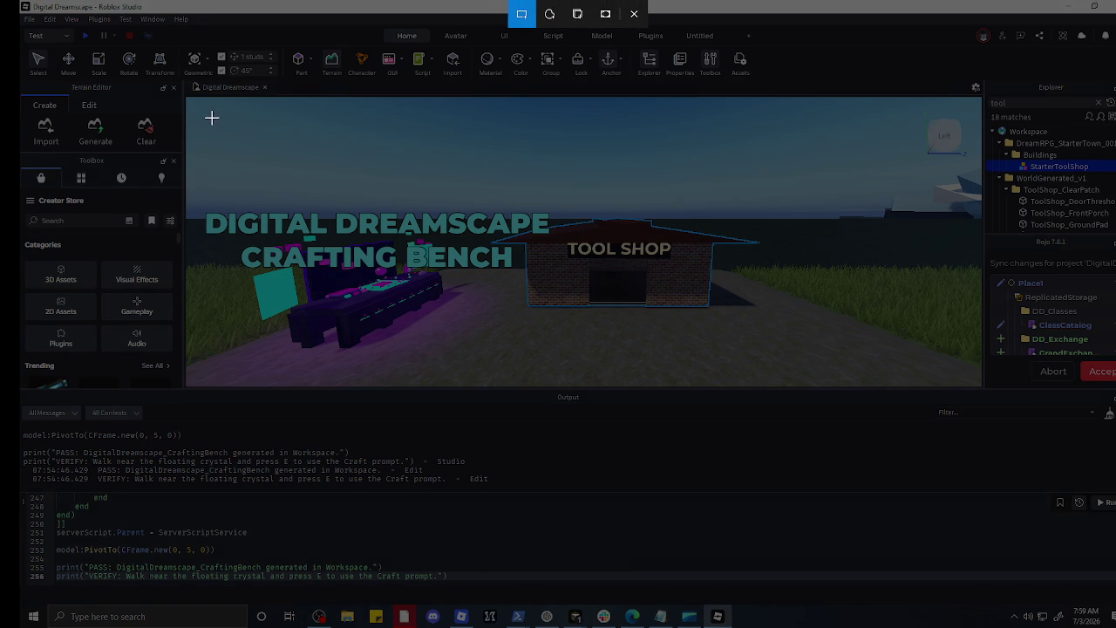
mouse_move(185, 97)
mouse_down()
mouse_move(249, 323)
mouse_move(316, 386)
mouse_move(1115, 382)
mouse_up()
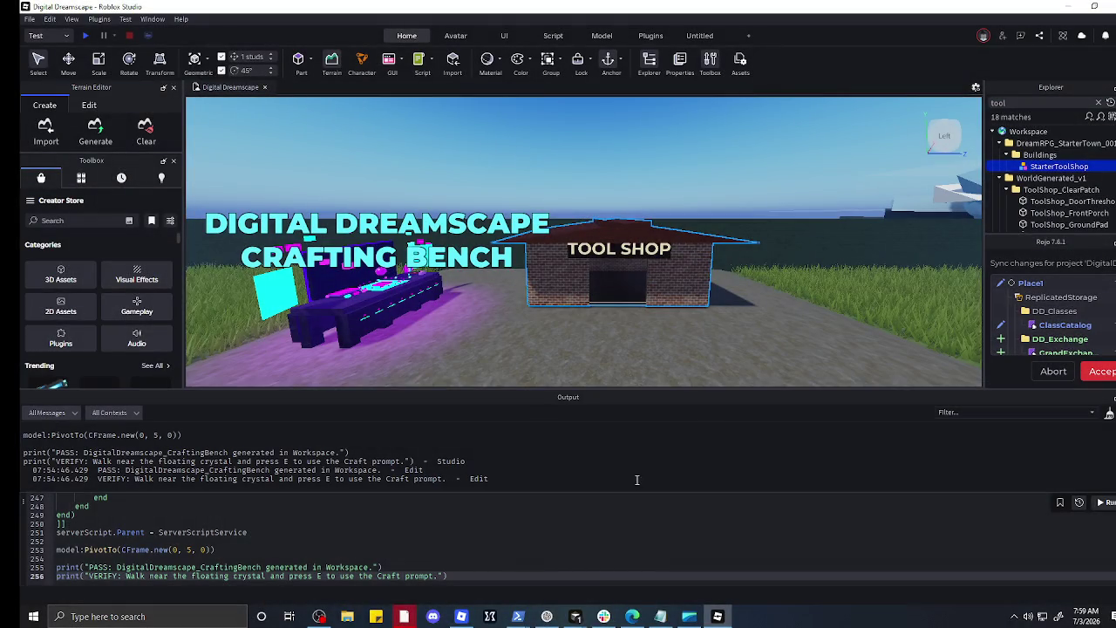
Step: Paste the screenshot into ChatGPT and write that the bench needs a spot and its sign is very large
click(546, 617)
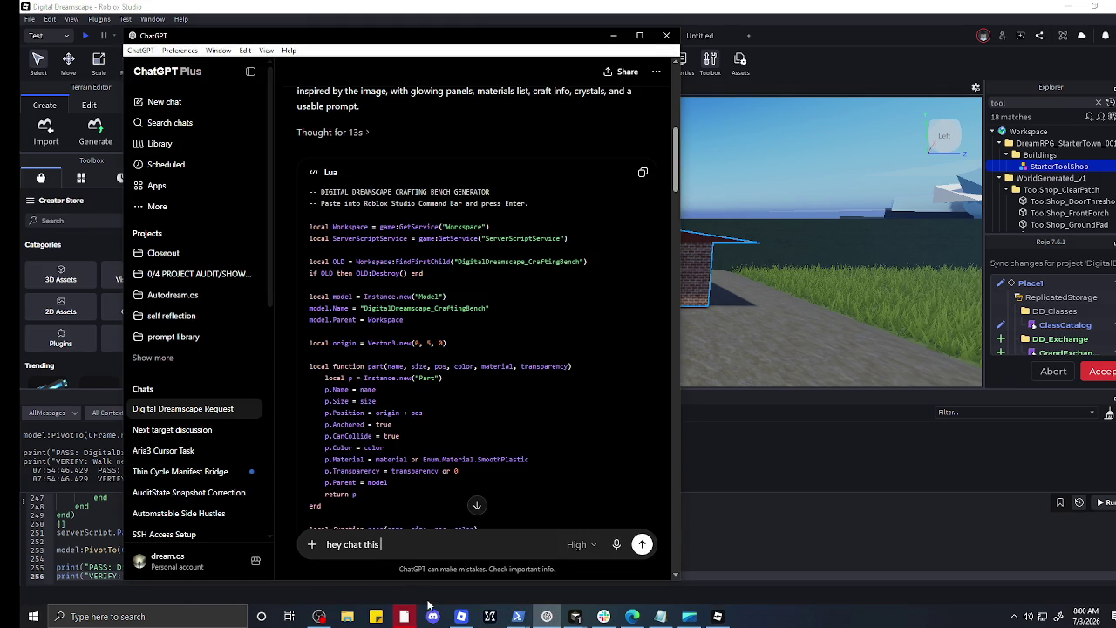
key(ctrl+v)
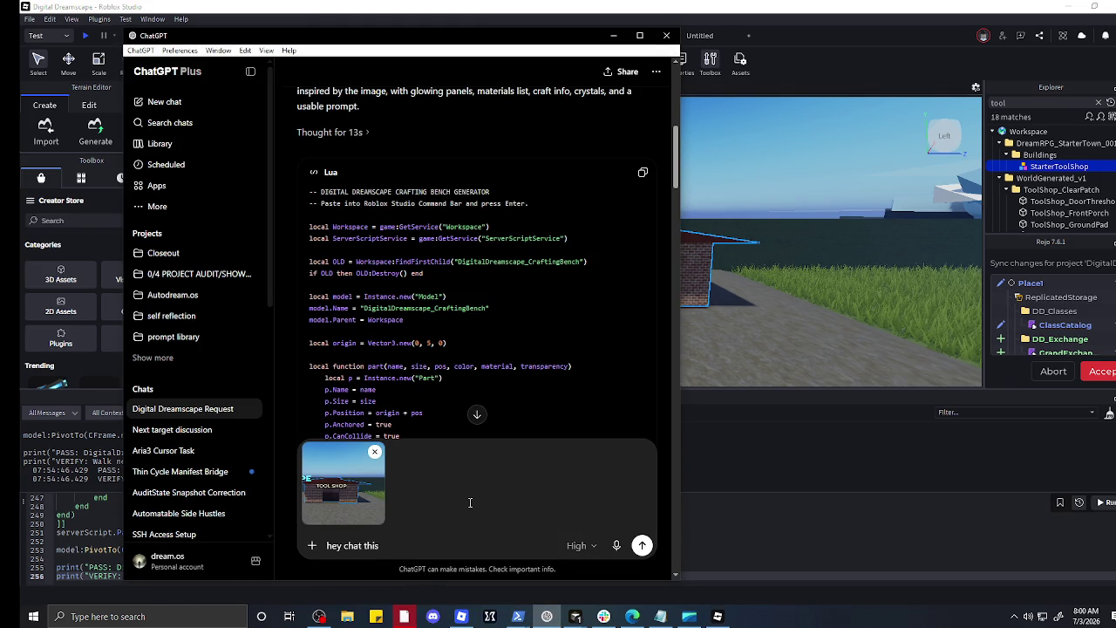
text(crafting bench ne)
text(eds somewhe)
text(re to go )
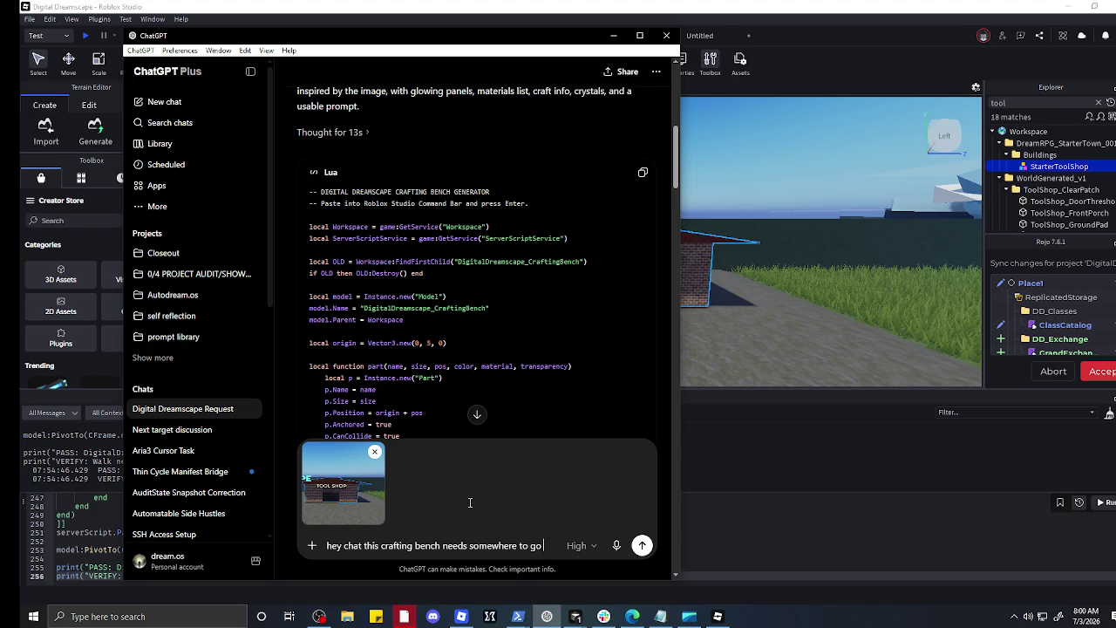
text(.)
text( and the )
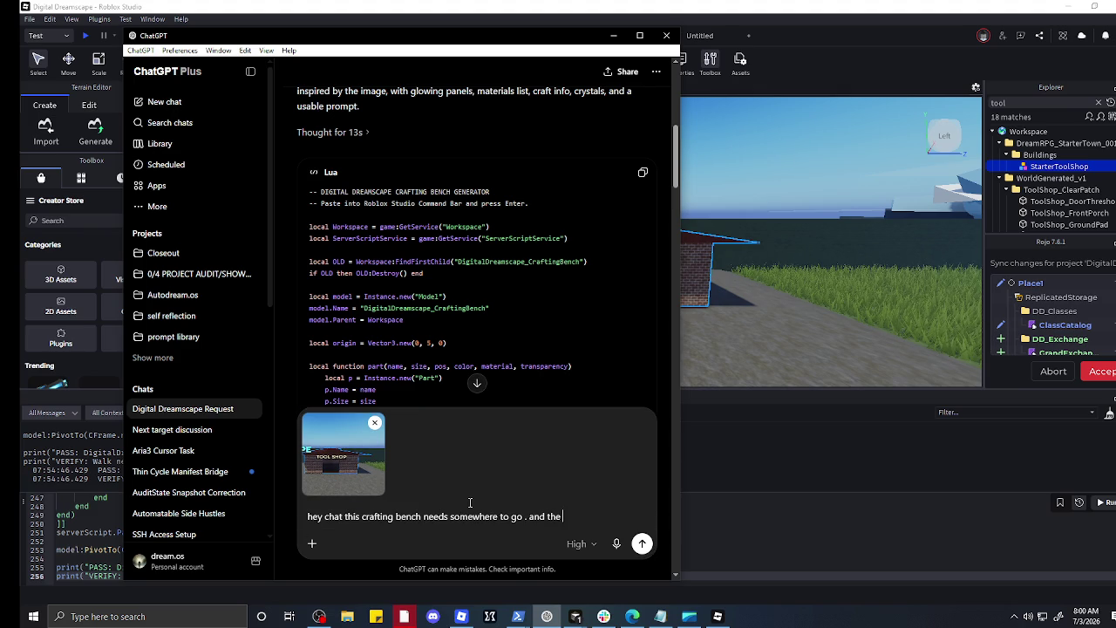
text(sign on the cr)
text(afting )
text(bench is)
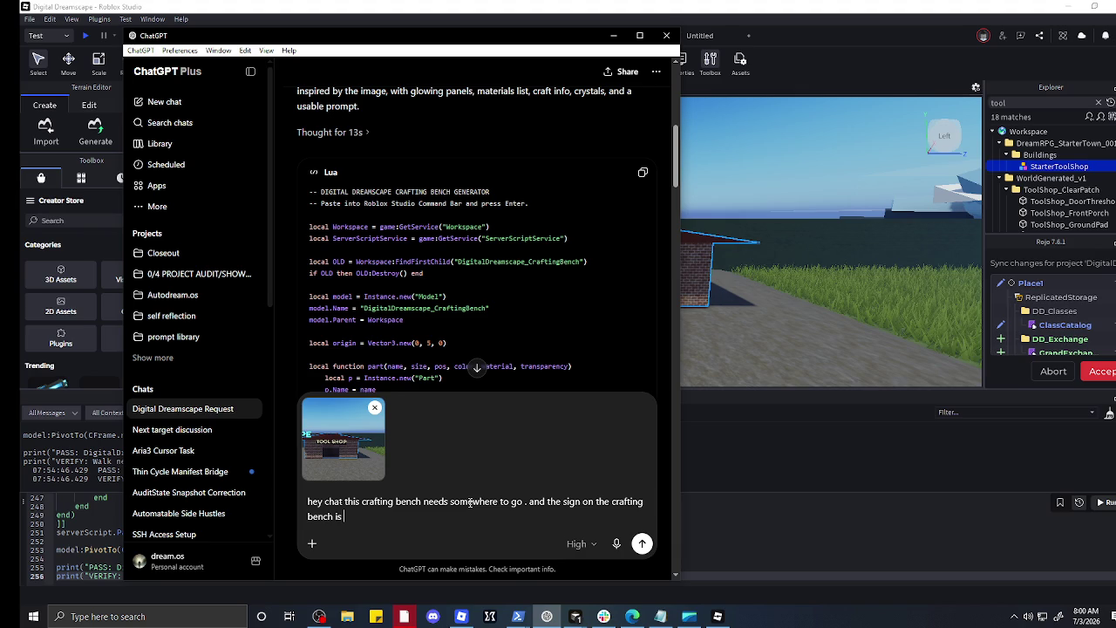
text( very )
text(large )
text(,)
text( give ,e a)
key(BackSpace)
key(BackSpace)
key(BackSpace)
key(BackSpace)
Step: Add 'generate me a picture so i can se a example' to the message and send it
text(. The th)
key(BackSpace)
key(BackSpace)
key(BackSpace)
key(BackSpace)
key(BackSpace)
text(. )
text(generaye ,e)
key(BackSpace)
key(BackSpace)
key(BackSpace)
key(BackSpace)
key(BackSpace)
text(te me)
text( a pictur)
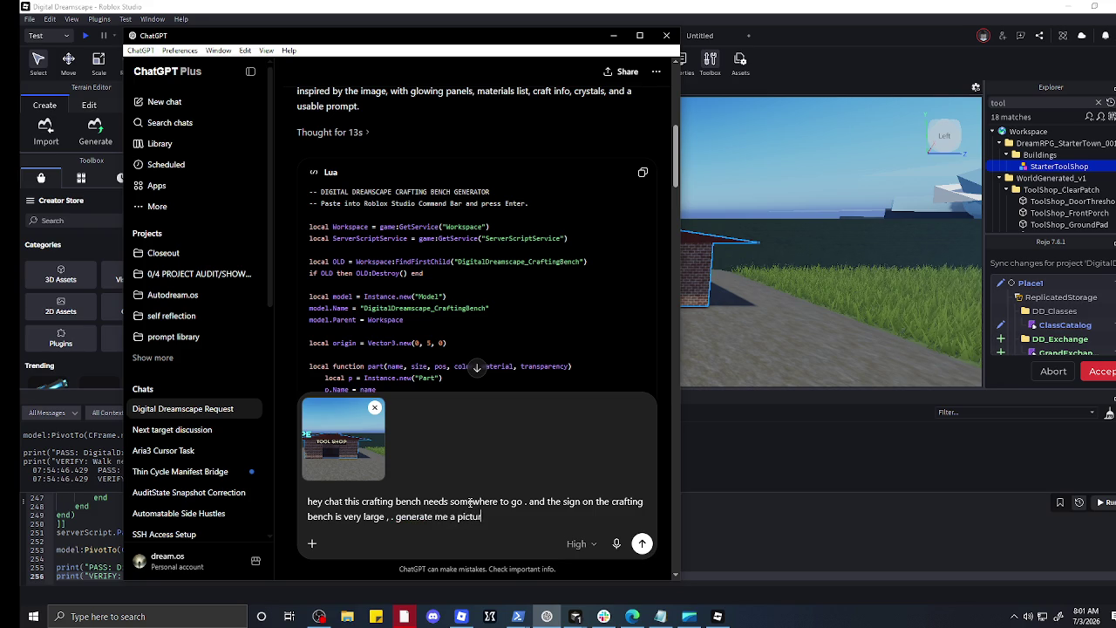
text(e so i can)
text( se a  )
text(example)
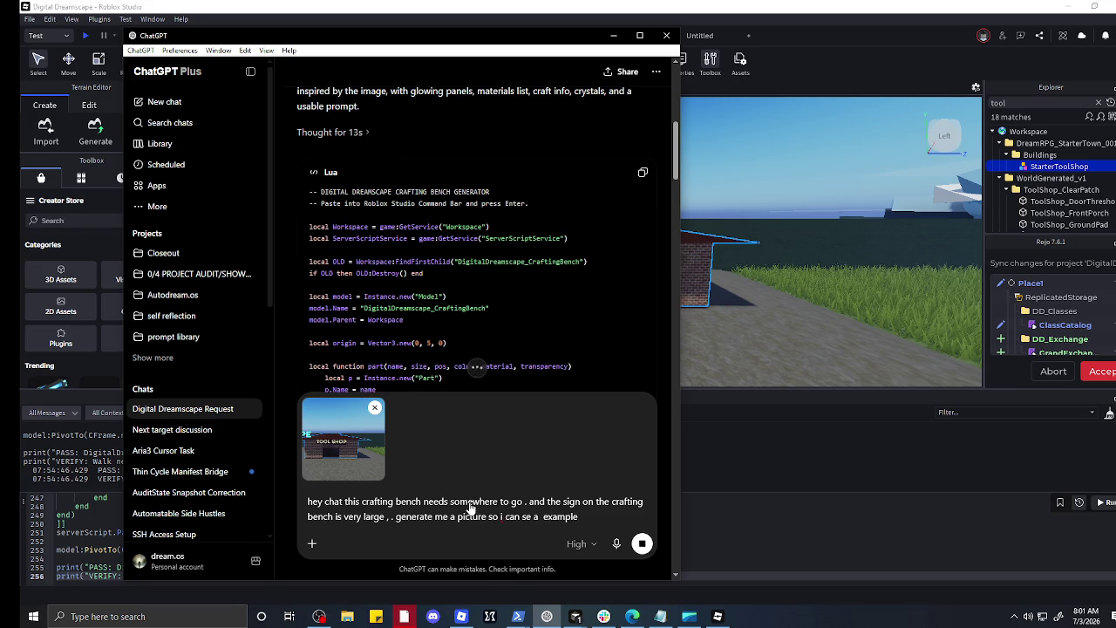
key(Return)
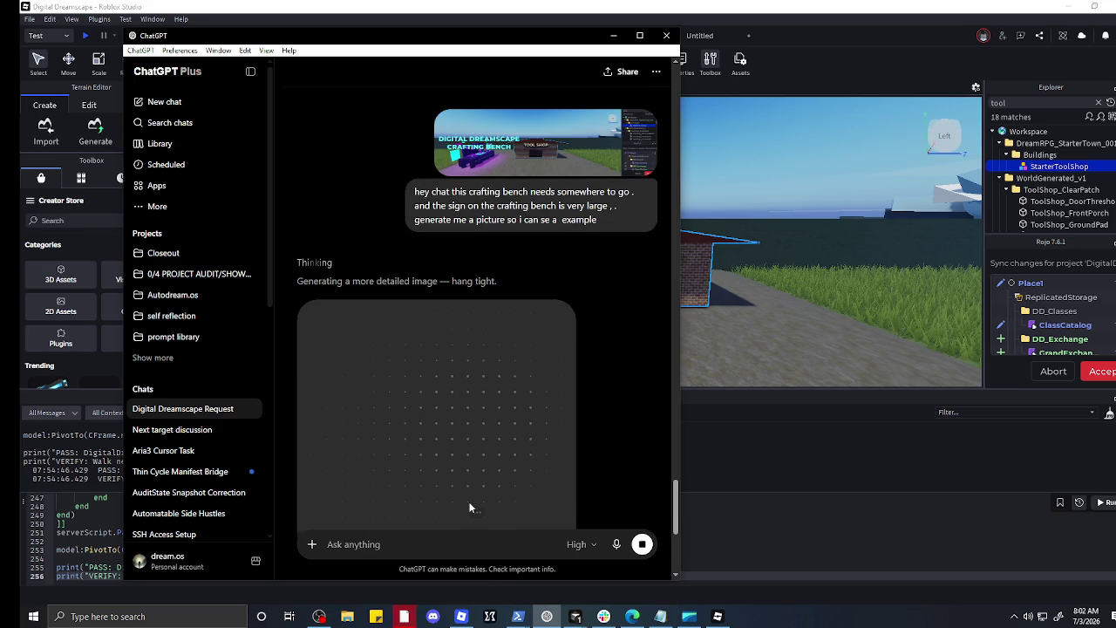
scroll(469, 473, down, 3)
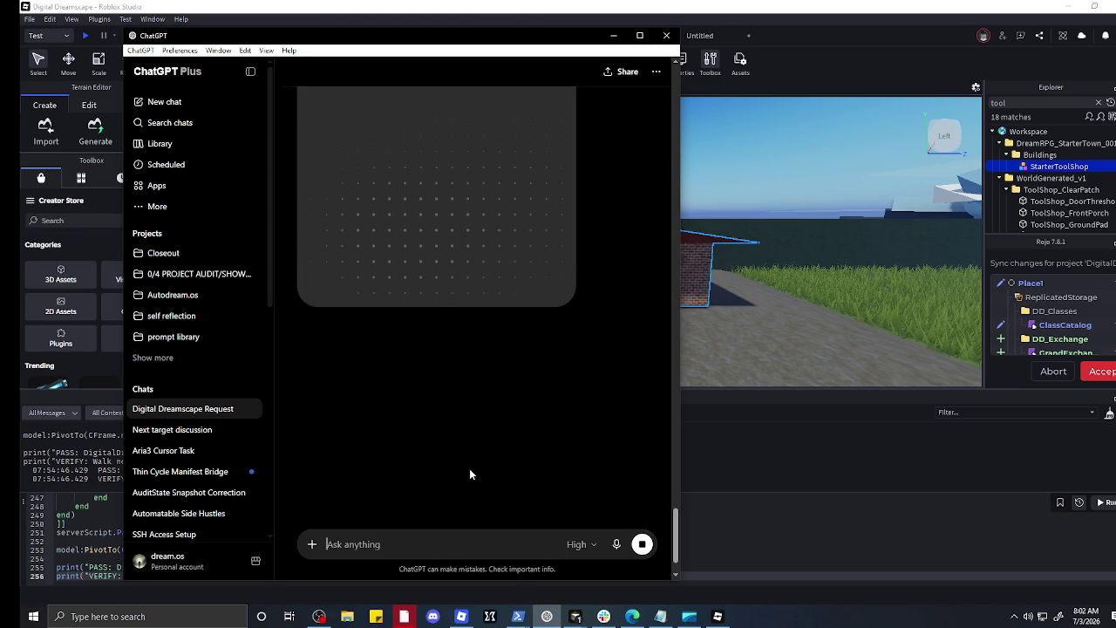
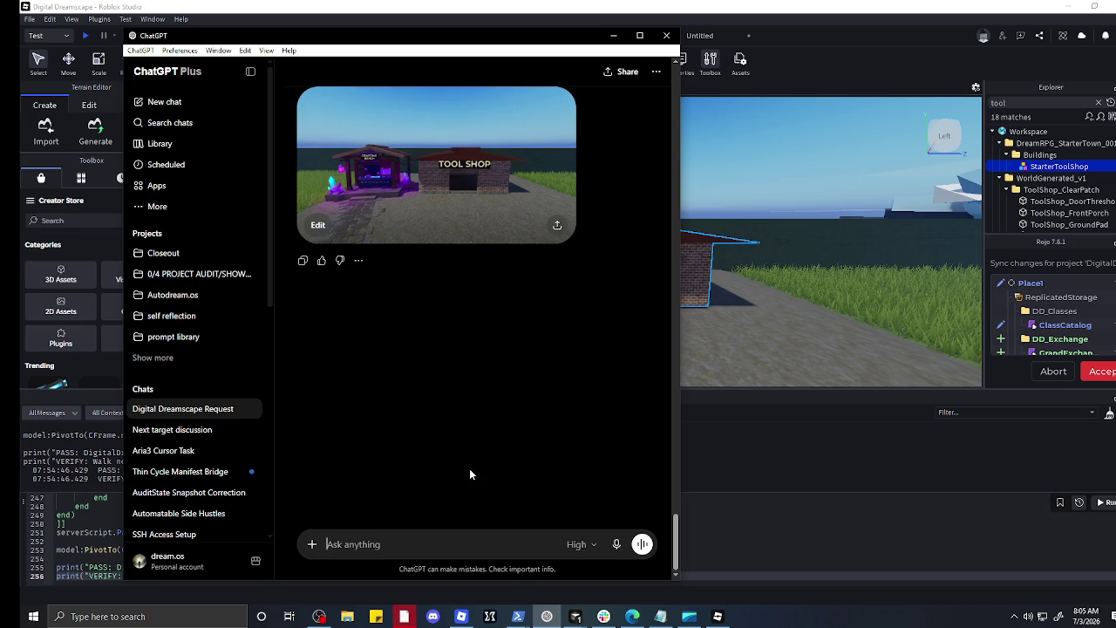
Step: Open ChatGPT's 'Neon-lit tool and crafting shop plaza' image full-size to inspect the crafting bench
scroll(471, 467, up, 3)
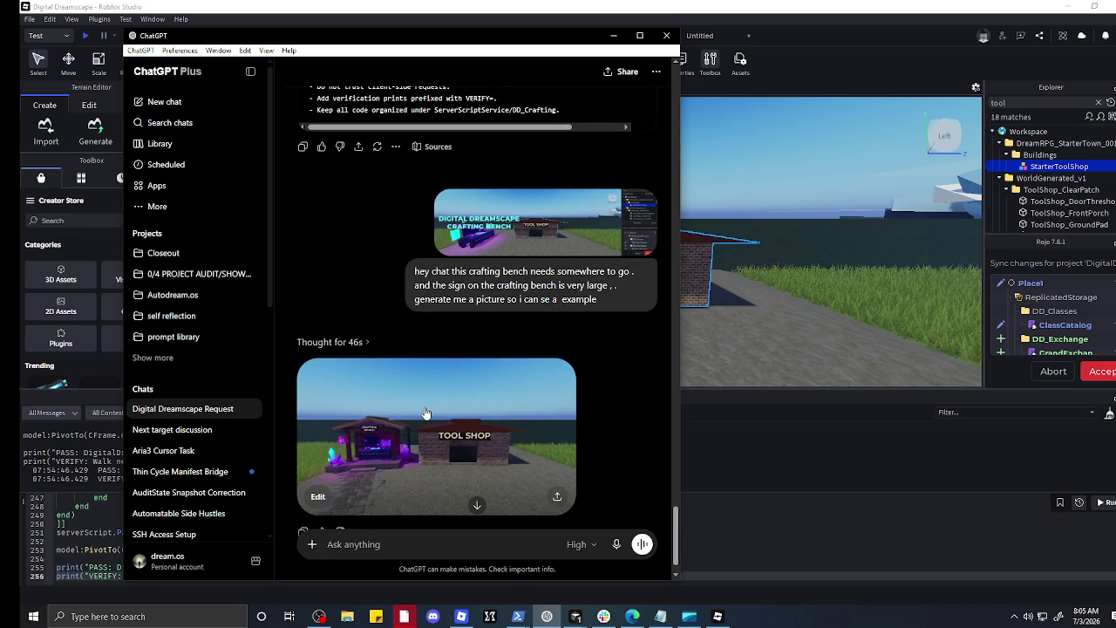
click(426, 412)
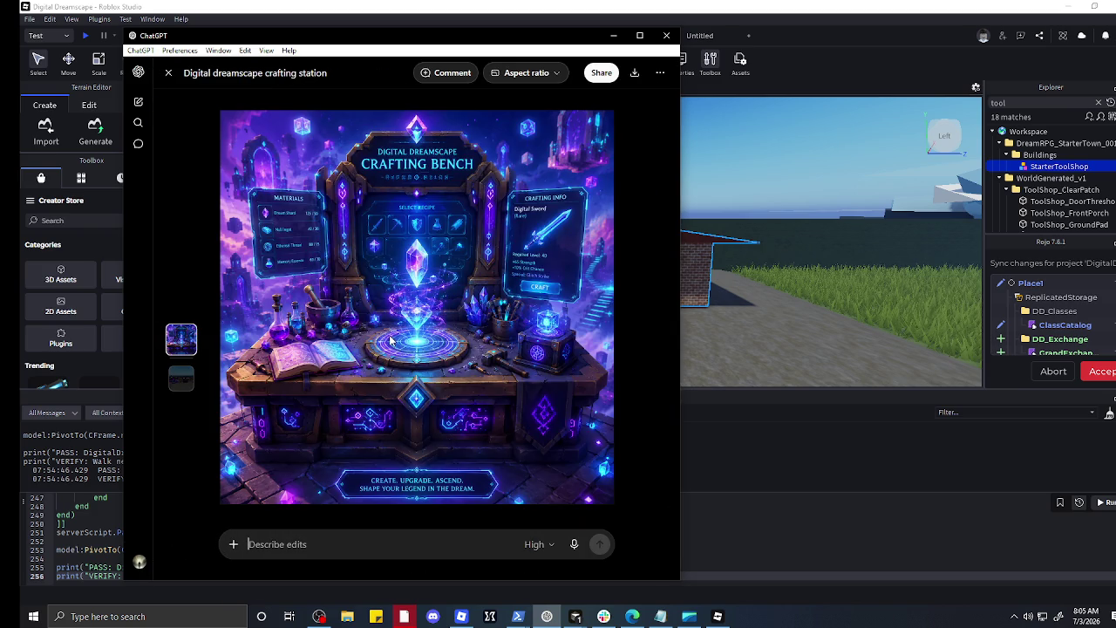
scroll(391, 340, down, 1)
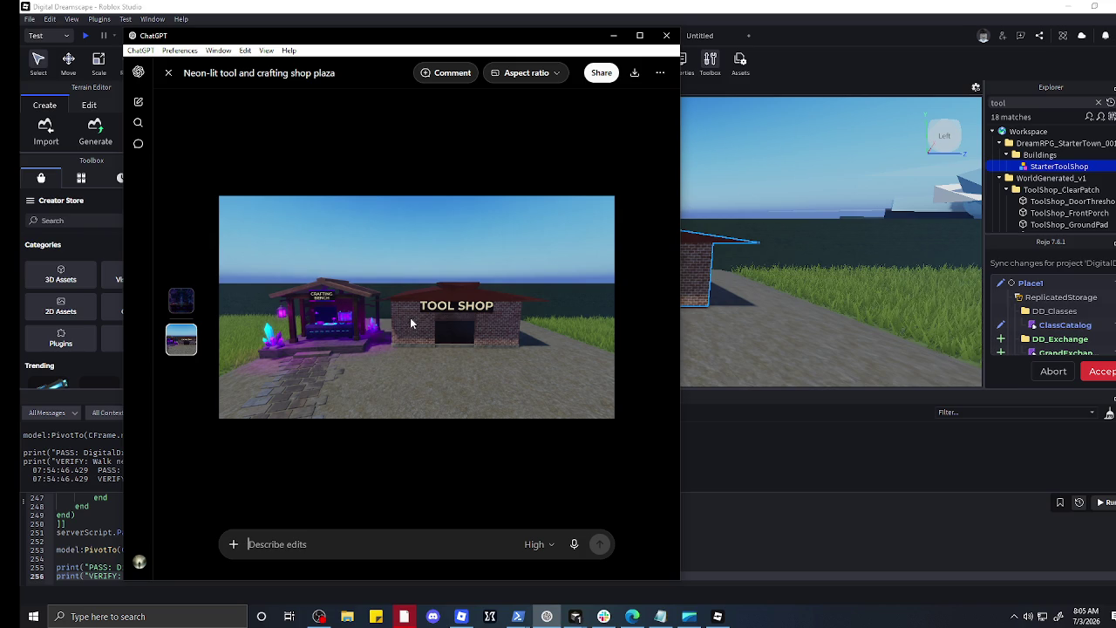
Step: Start an edit request reading 'lets have the' in the image's Describe edits field
text(lets hvwe)
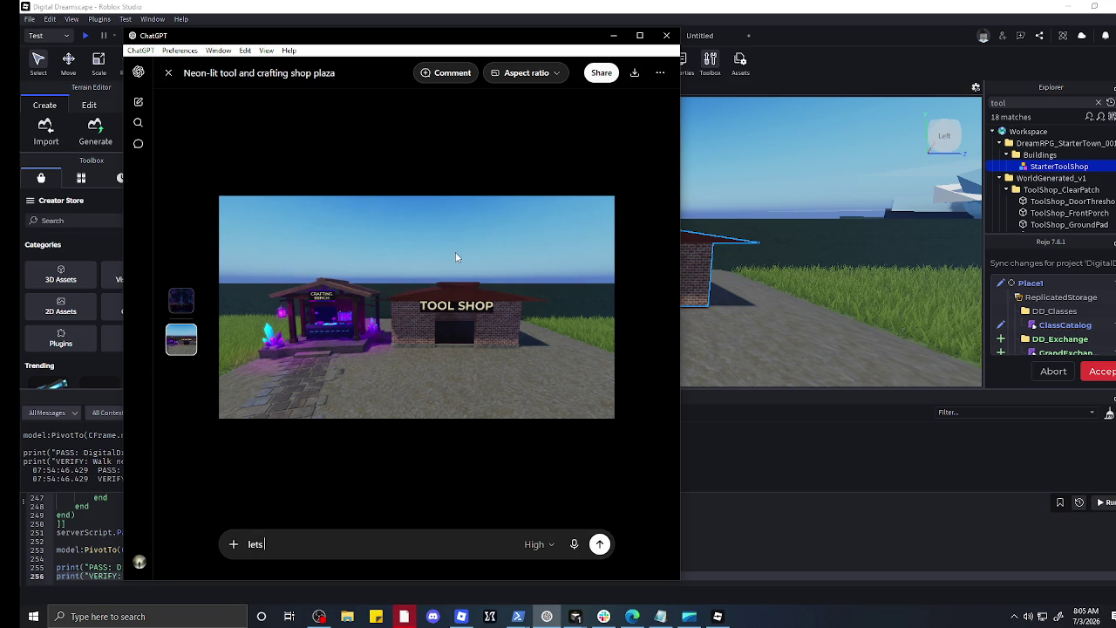
key(BackSpace)
key(BackSpace)
key(BackSpace)
text(ave the)
Step: Close the image viewer and scroll back to the earlier prompt in the chat
click(168, 73)
scroll(453, 300, up, 15)
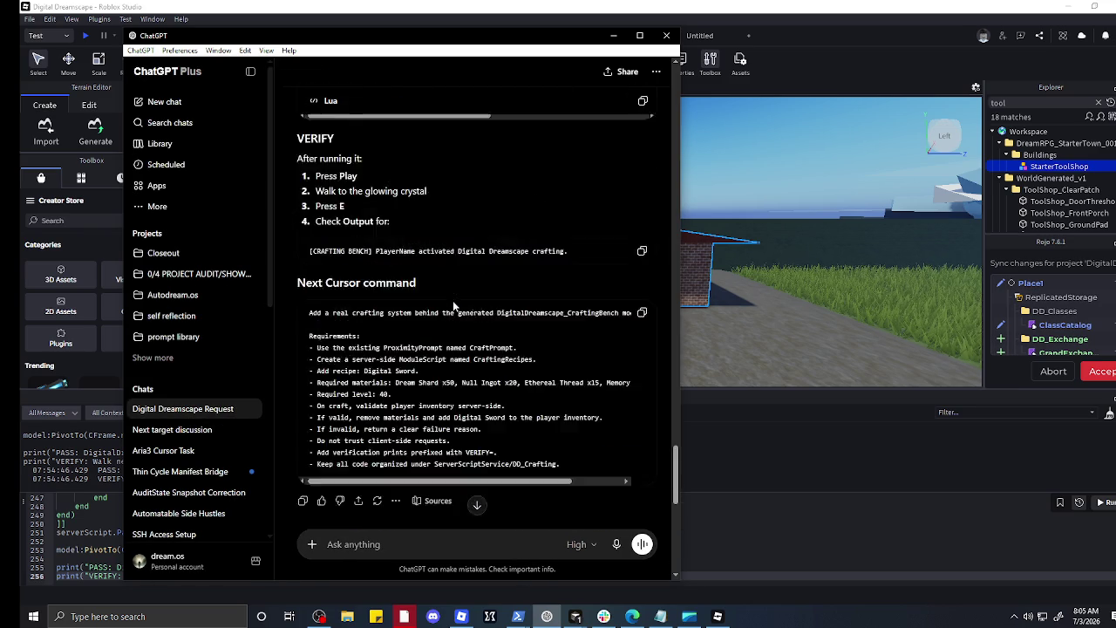
scroll(452, 300, up, 20)
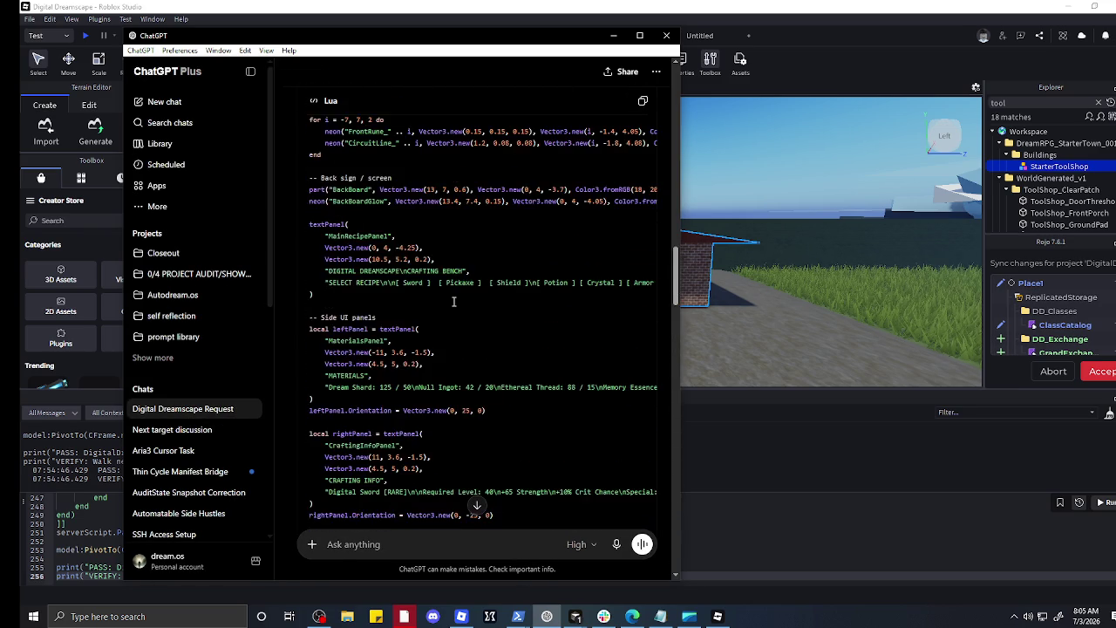
scroll(453, 300, down, 3)
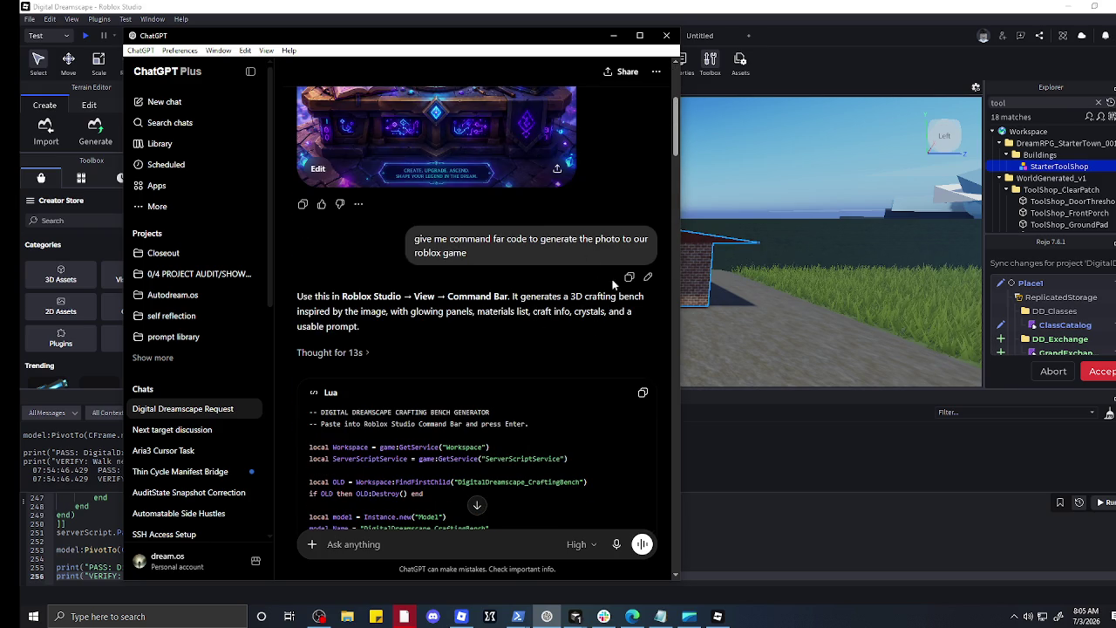
Step: Paste the copied request for Roblox crafting bench command code and send it
right_click(398, 541)
click(418, 446)
click(641, 551)
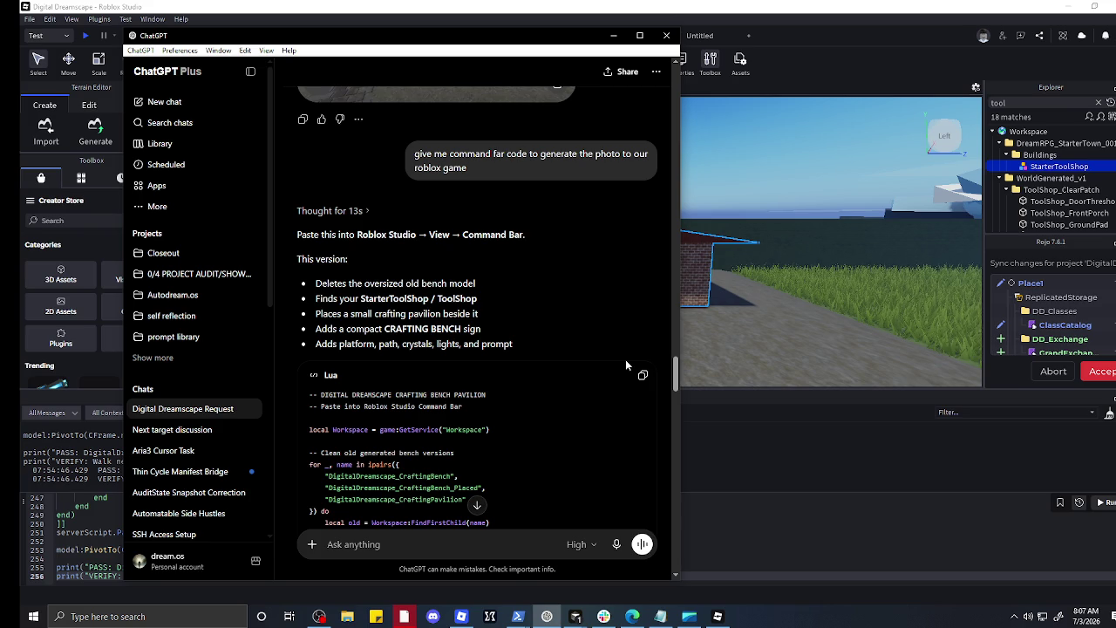
Step: Review the crafting bench pavilion Lua reply, then minimize ChatGPT to reveal Roblox Studio
scroll(553, 327, down, 5)
scroll(554, 325, up, 3)
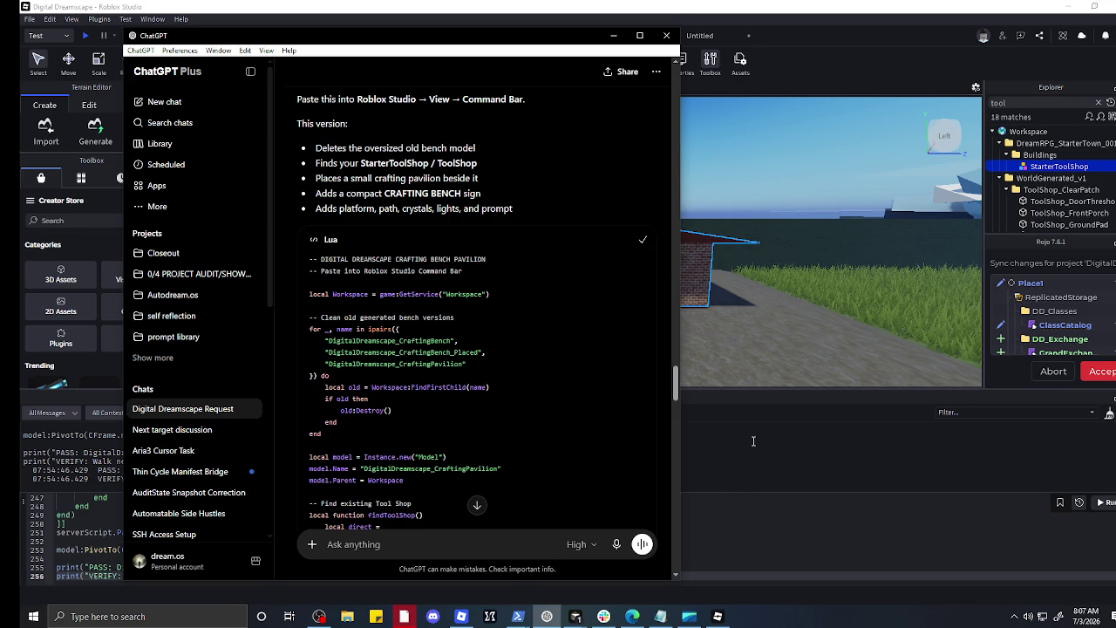
click(613, 36)
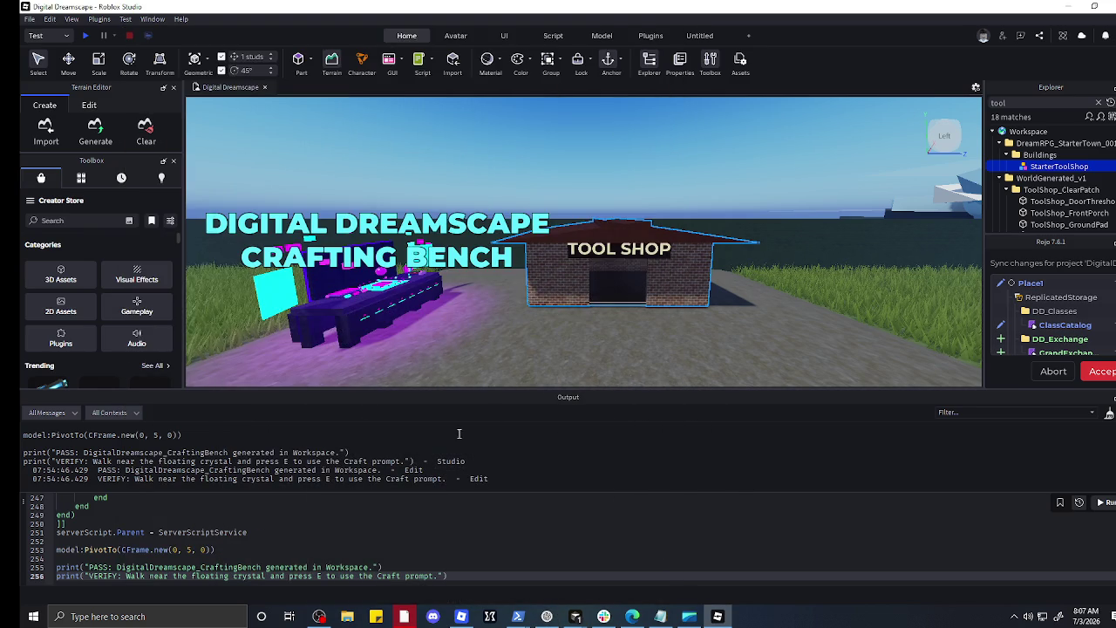
Step: Replace the Command Bar script with the pavilion code and run it next to StarterToolShop
scroll(469, 577, down, 1)
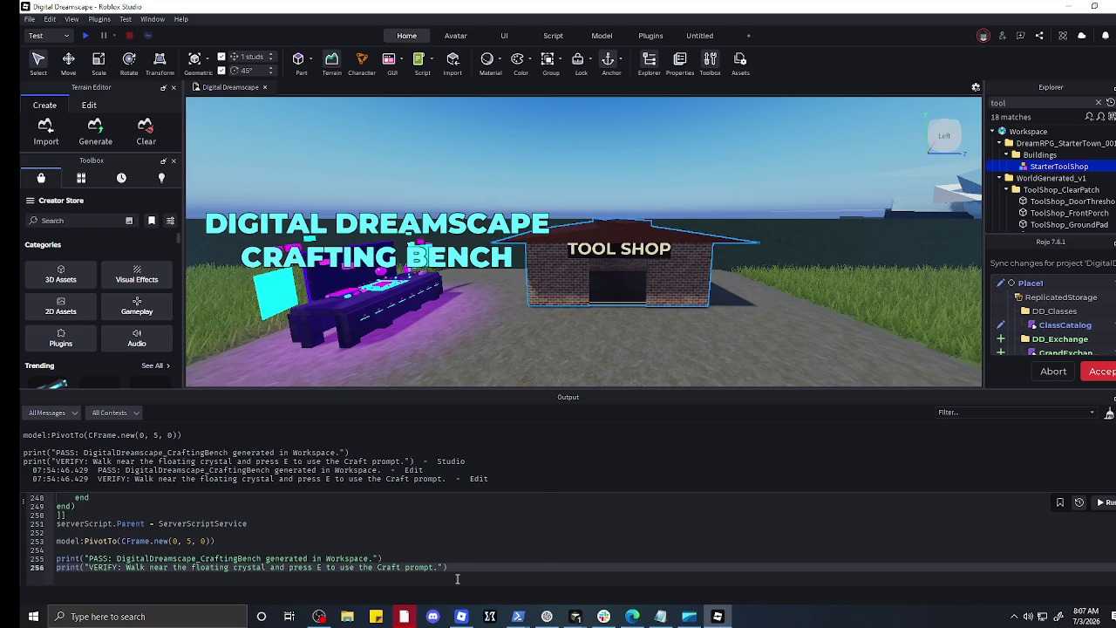
right_click(456, 578)
click(491, 543)
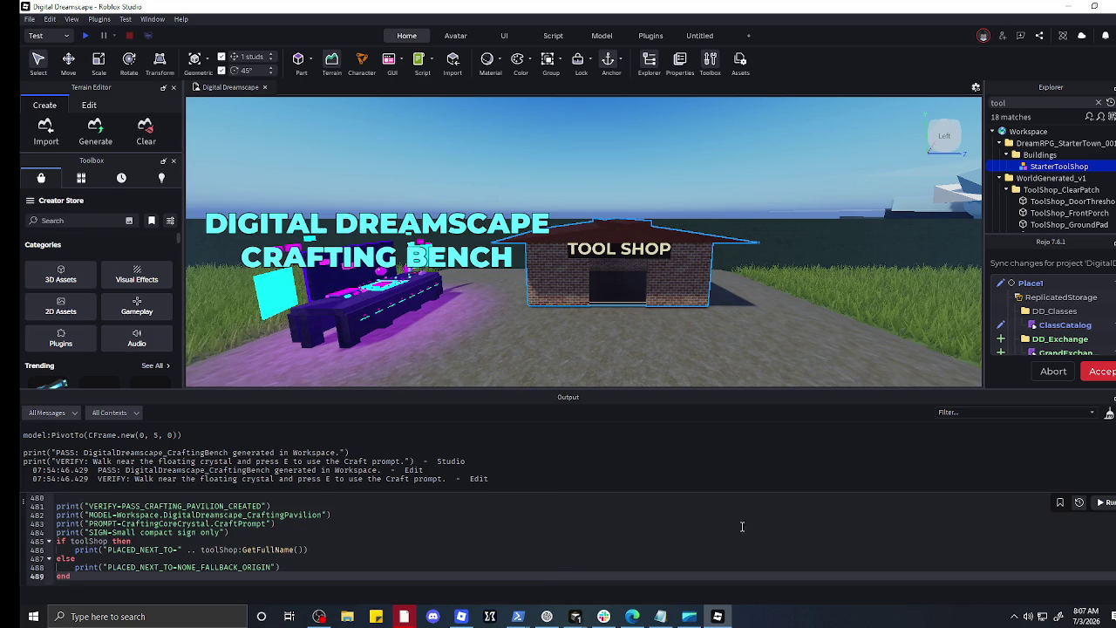
click(1109, 504)
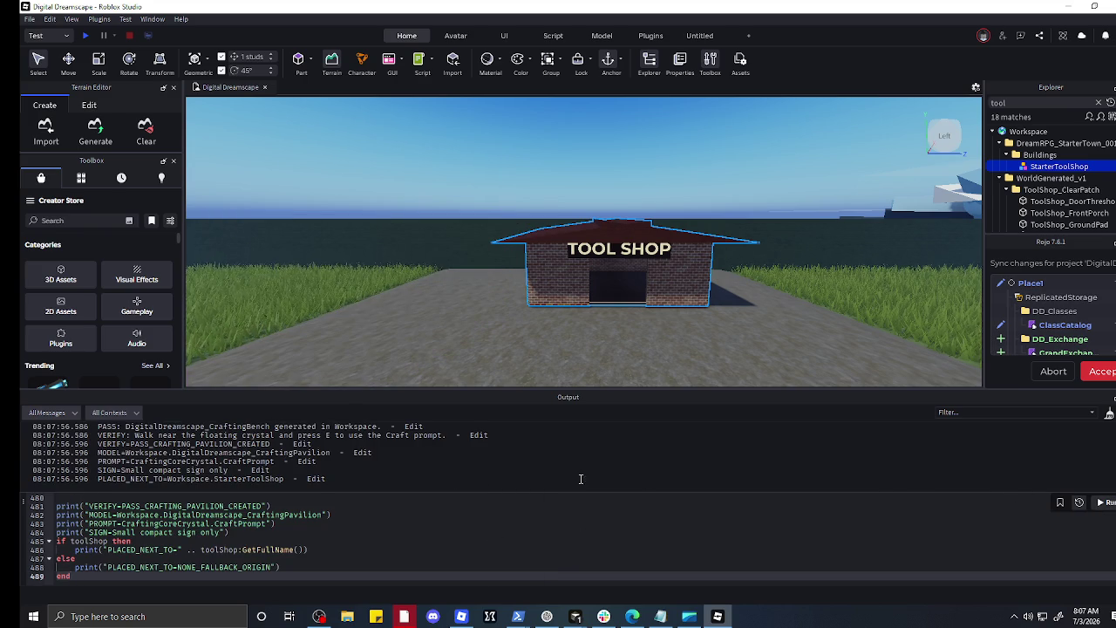
Step: Move the crafting pavilion off the wall onto the grass left of the building
scroll(376, 559, down, 1)
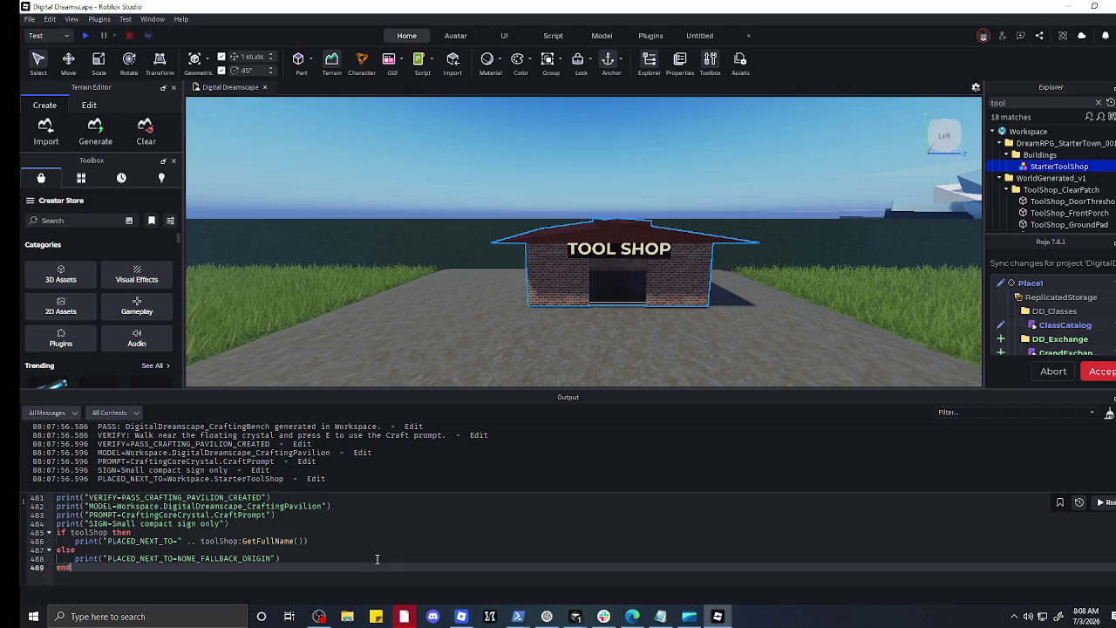
scroll(552, 362, down, 10)
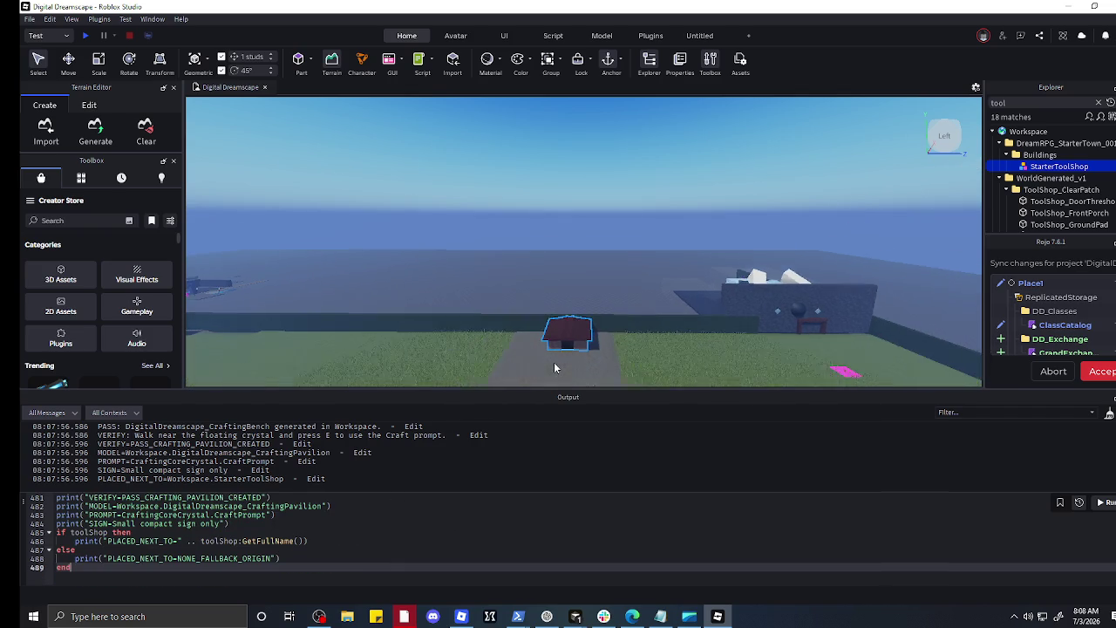
scroll(736, 366, down, 5)
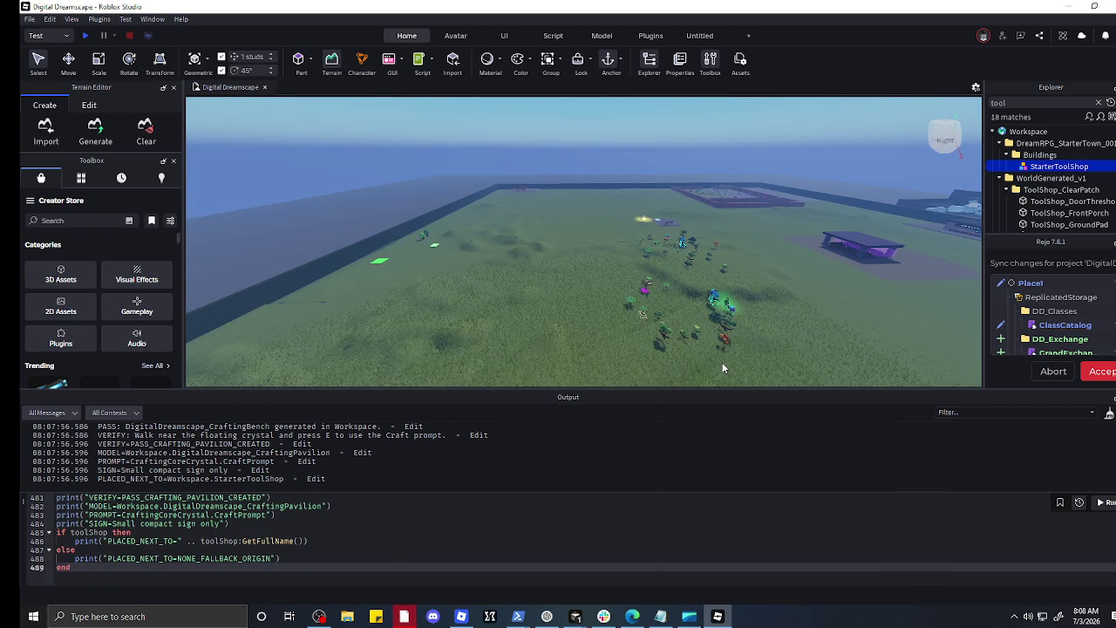
key(d)
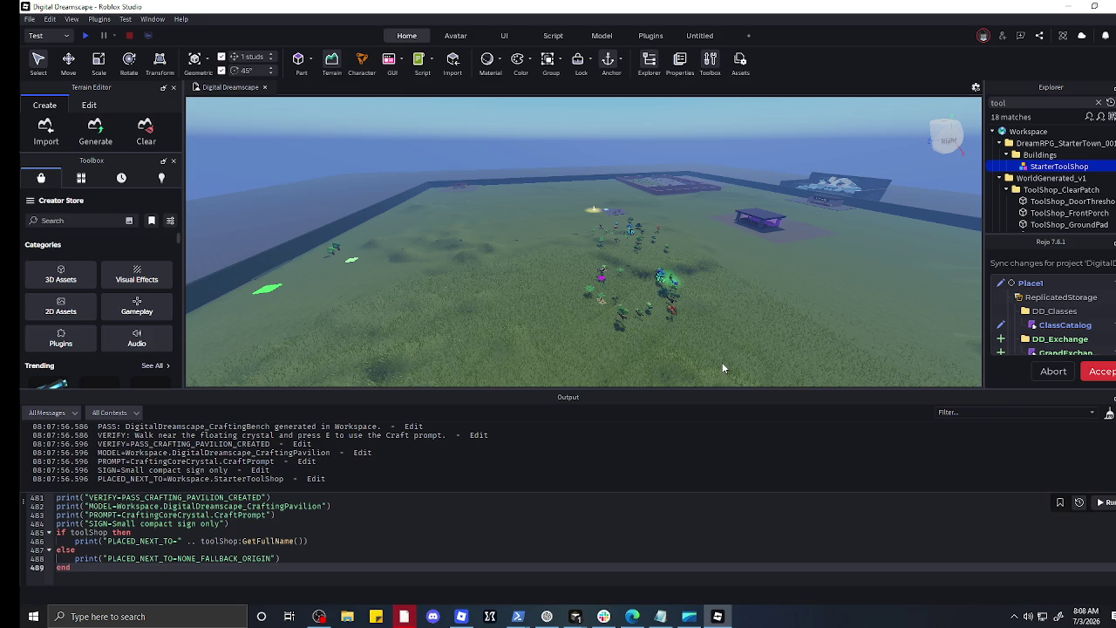
scroll(636, 242, up, 5)
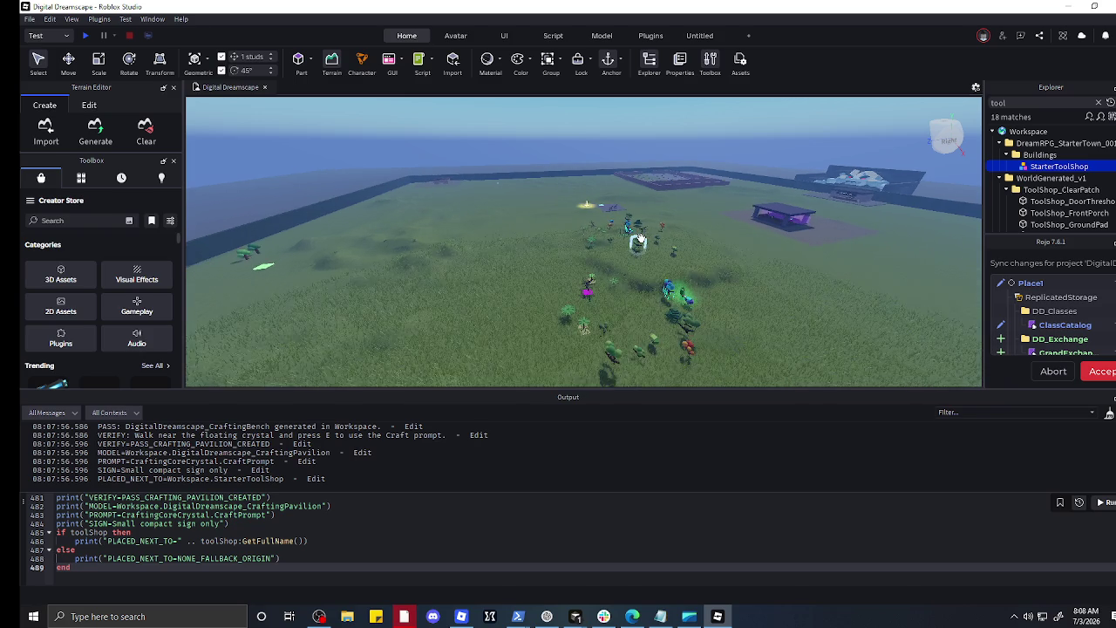
scroll(639, 240, up, 2)
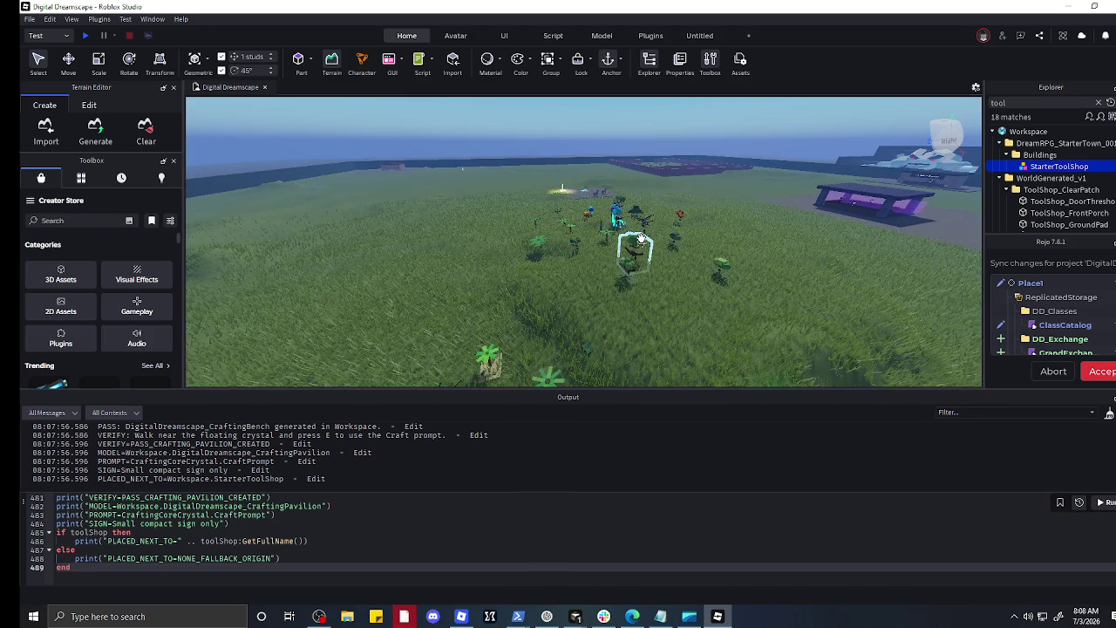
scroll(640, 238, up, 3)
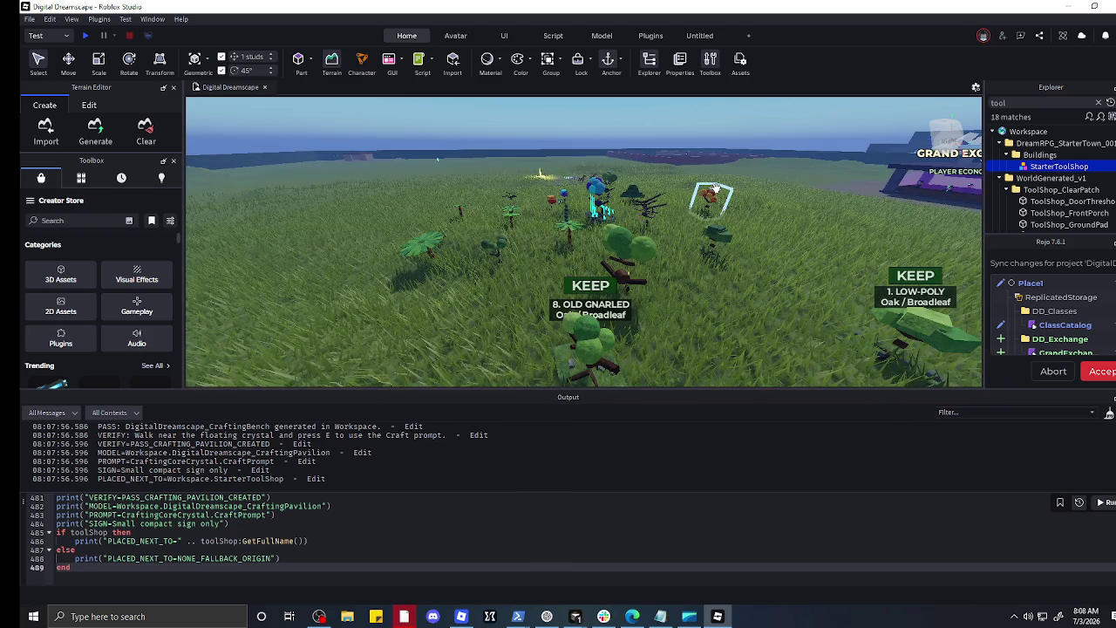
scroll(716, 188, down, 2)
scroll(467, 188, up, 2)
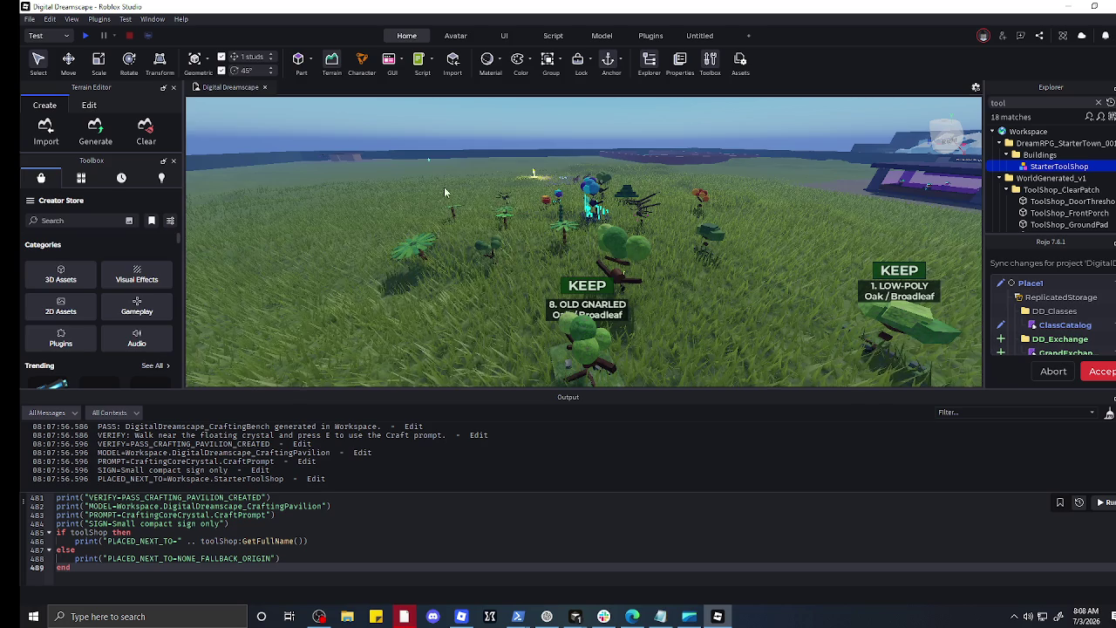
scroll(298, 163, down, 2)
scroll(467, 168, up, 2)
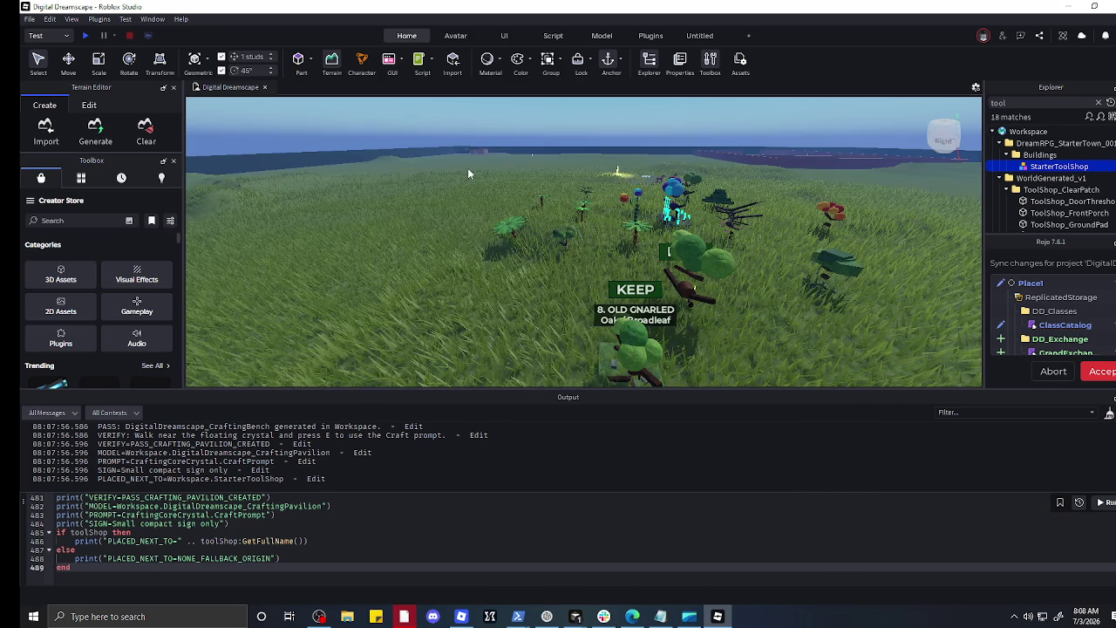
scroll(472, 196, up, 1)
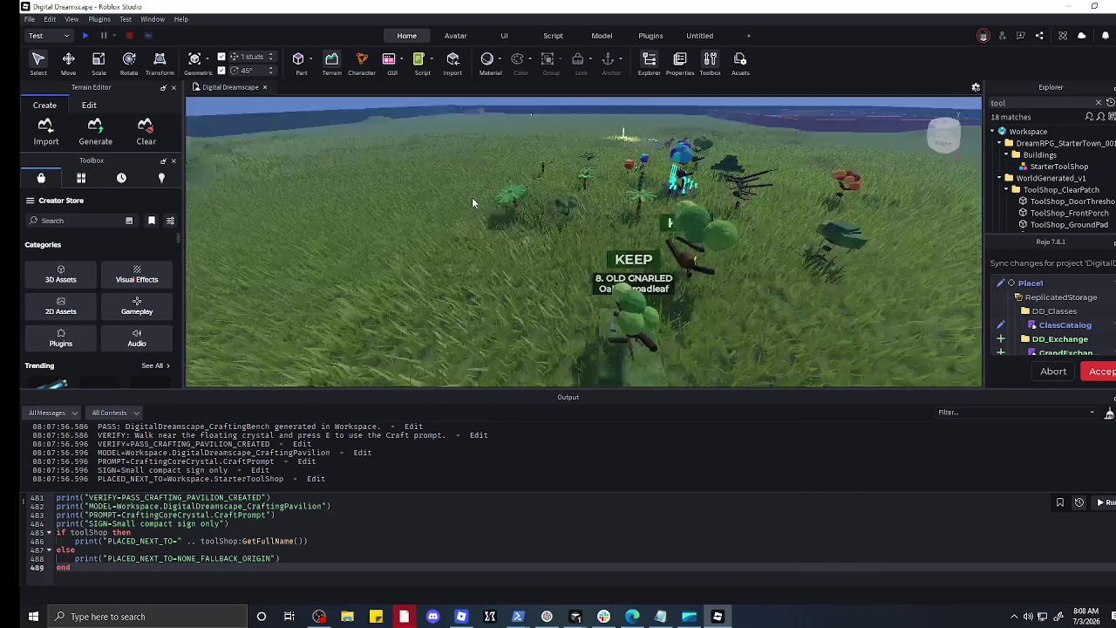
scroll(472, 196, down, 2)
scroll(474, 246, up, 5)
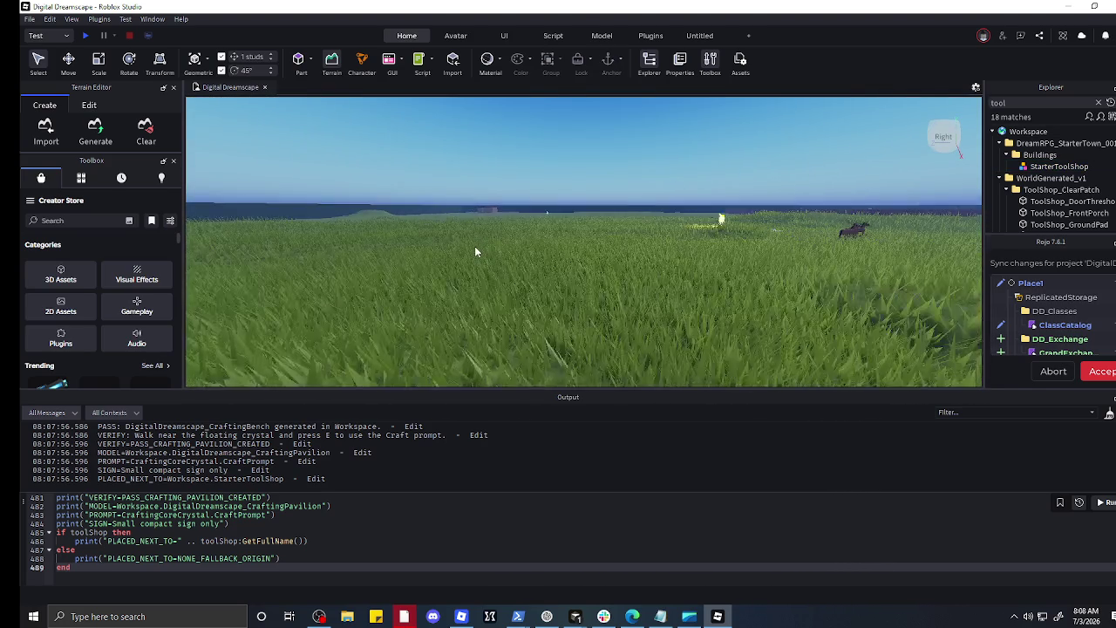
scroll(474, 246, up, 3)
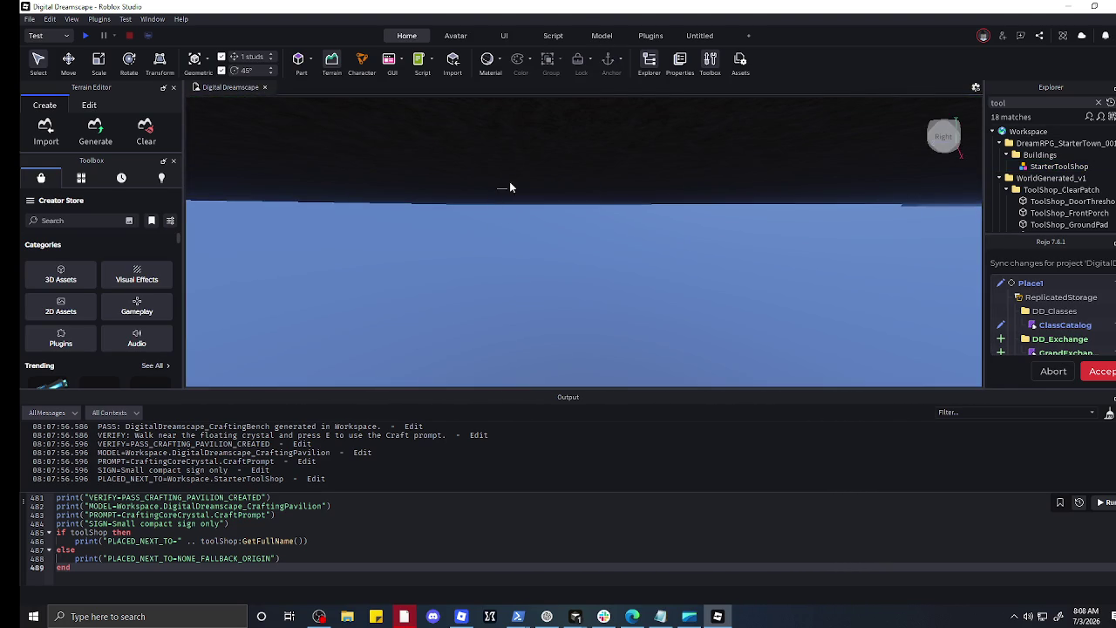
scroll(527, 239, up, 5)
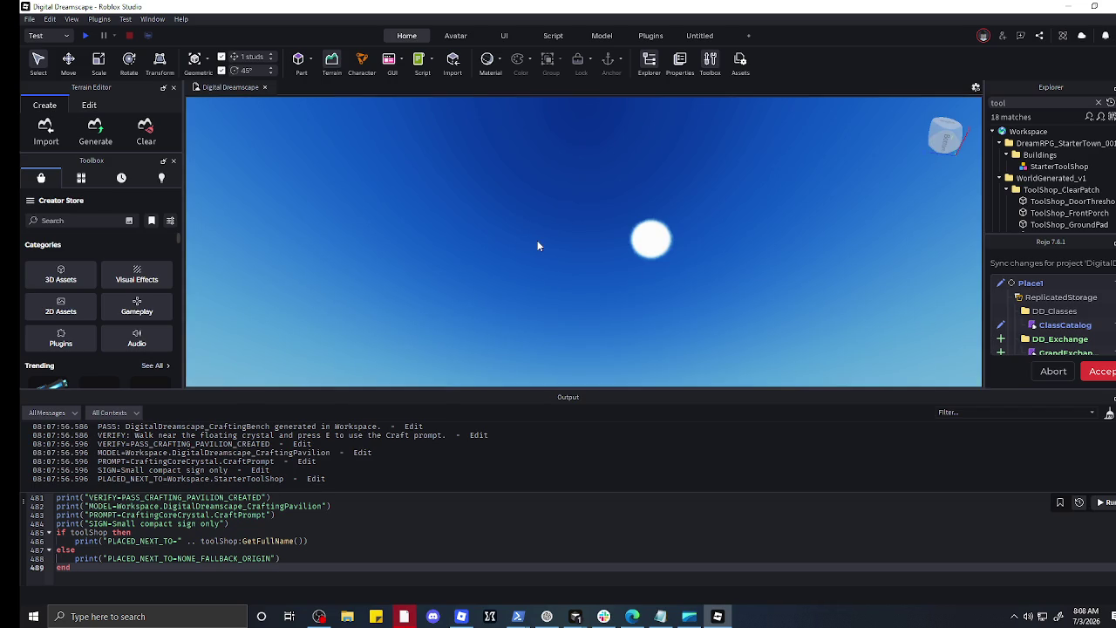
key(f)
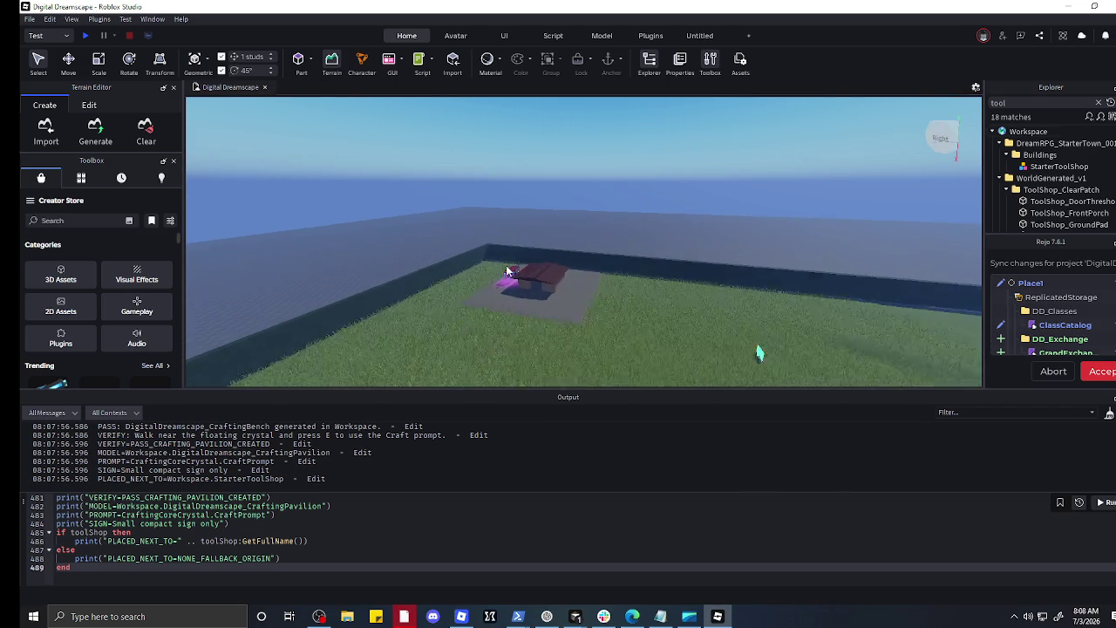
scroll(506, 253, up, 5)
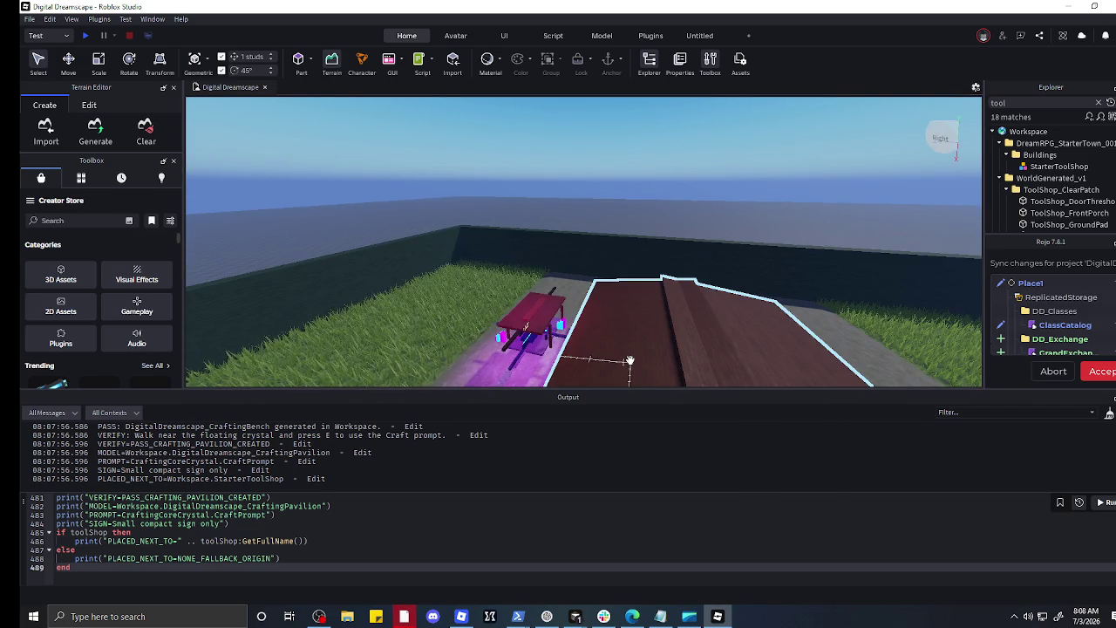
mouse_move(528, 332)
mouse_down()
mouse_move(515, 383)
mouse_move(322, 362)
mouse_move(366, 349)
mouse_up()
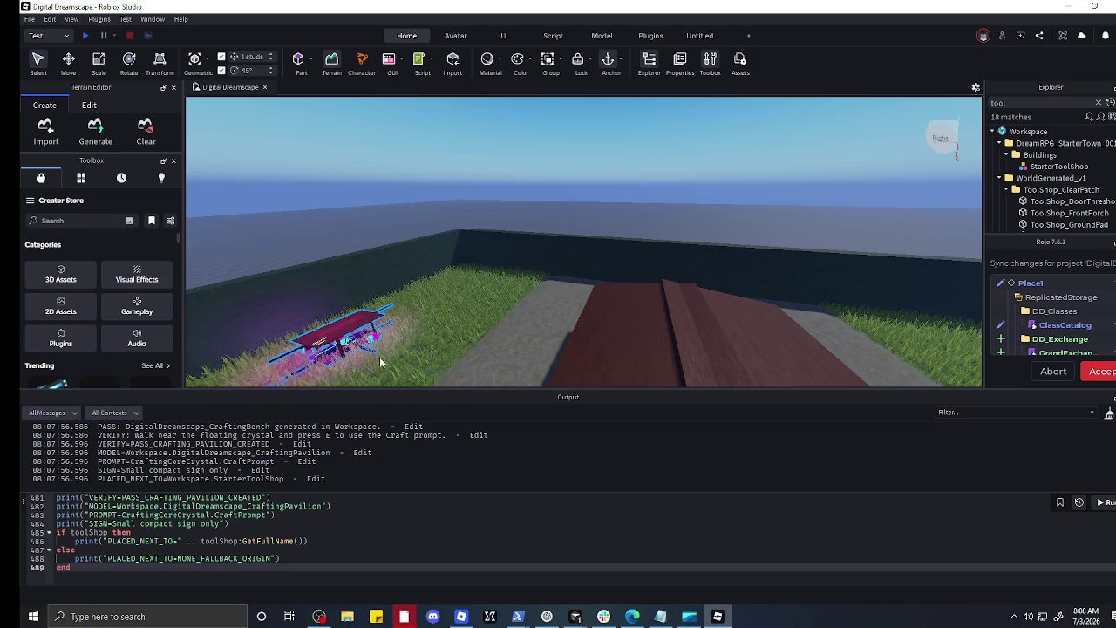
Step: Reposition the pavilion farther out into the open grass field
scroll(453, 369, down, 5)
scroll(785, 366, up, 5)
mouse_move(602, 335)
mouse_down()
mouse_move(340, 314)
mouse_move(380, 313)
mouse_up()
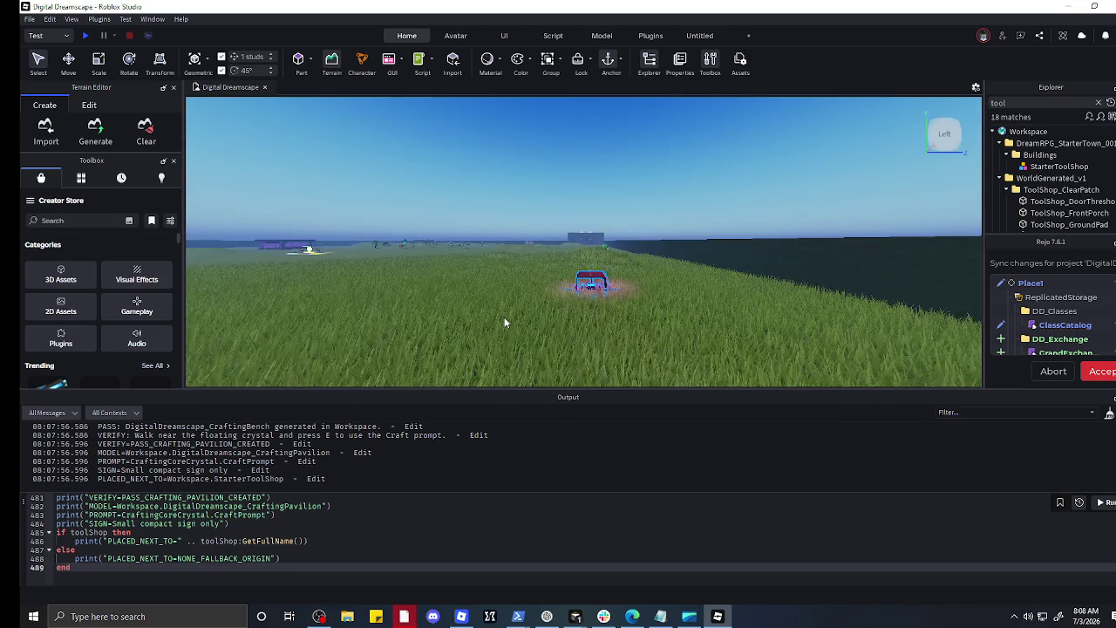
scroll(503, 319, up, 10)
key(a)
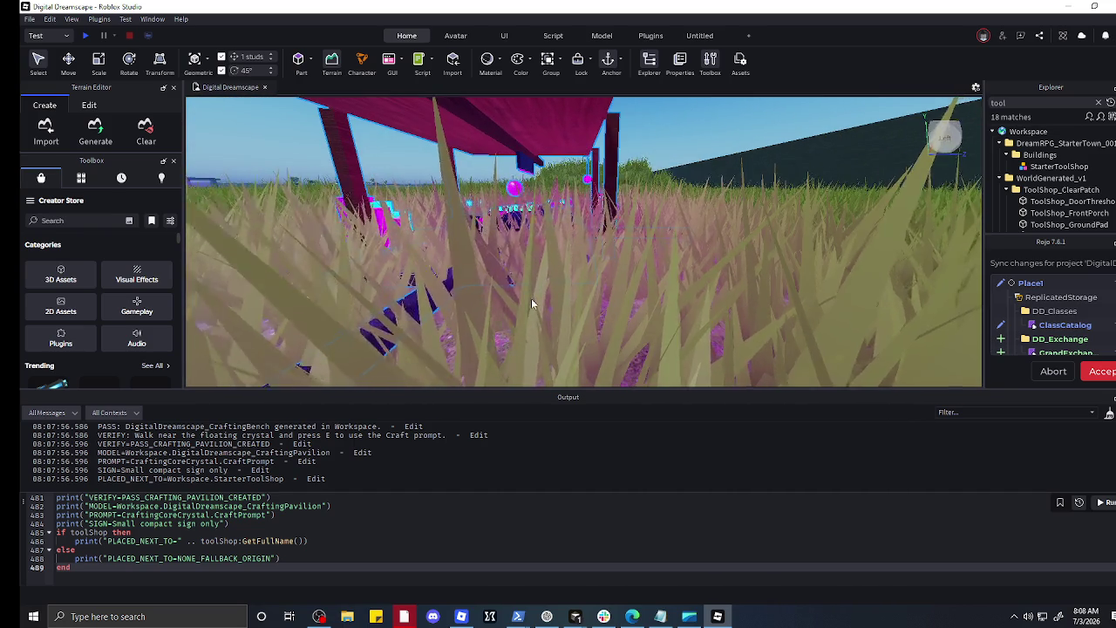
key(f)
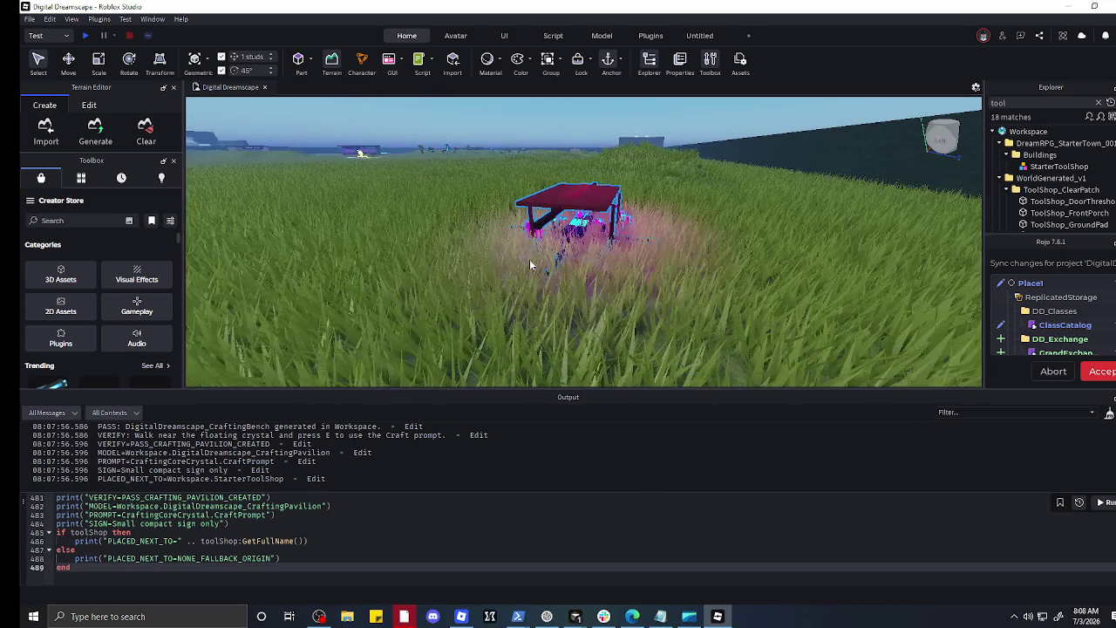
key(a)
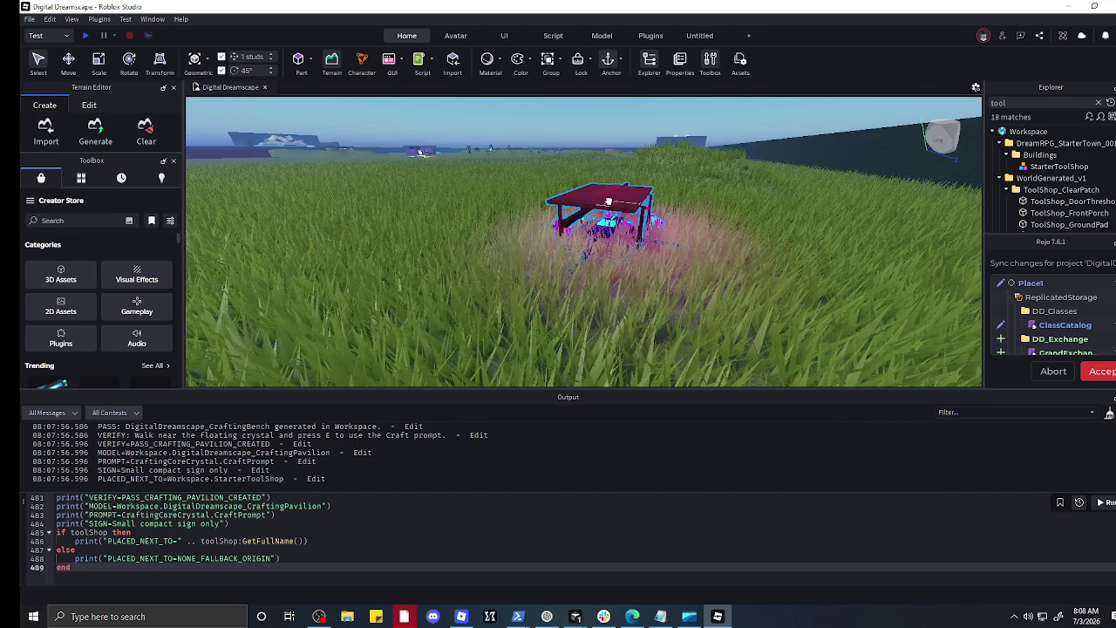
key(w)
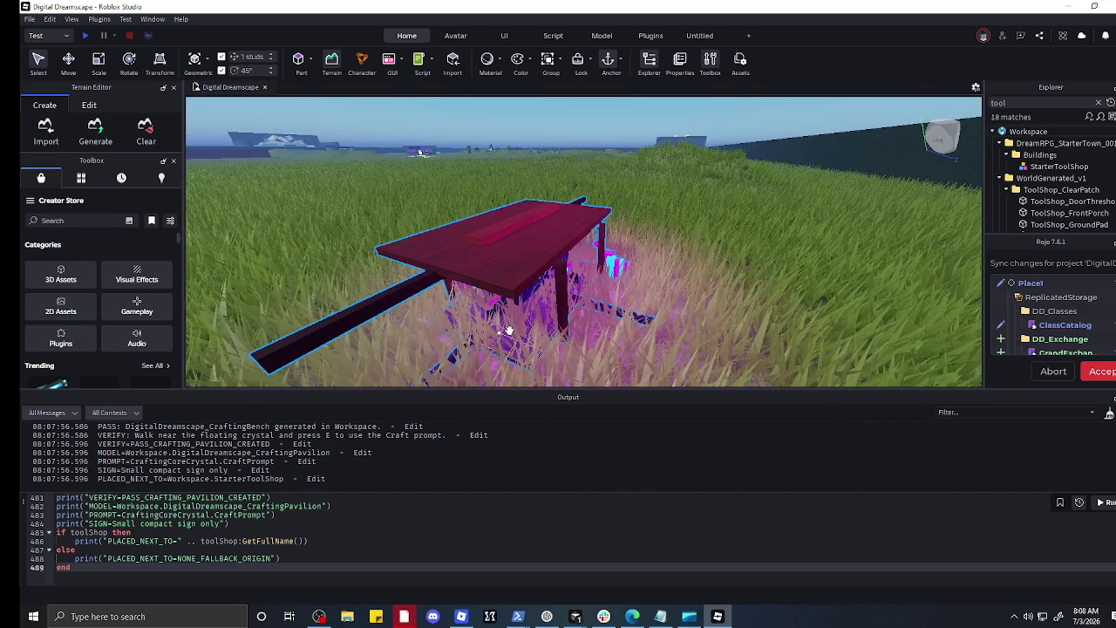
mouse_move(543, 309)
mouse_down()
mouse_move(534, 281)
mouse_move(568, 244)
mouse_move(488, 249)
mouse_move(478, 266)
mouse_move(614, 280)
mouse_up()
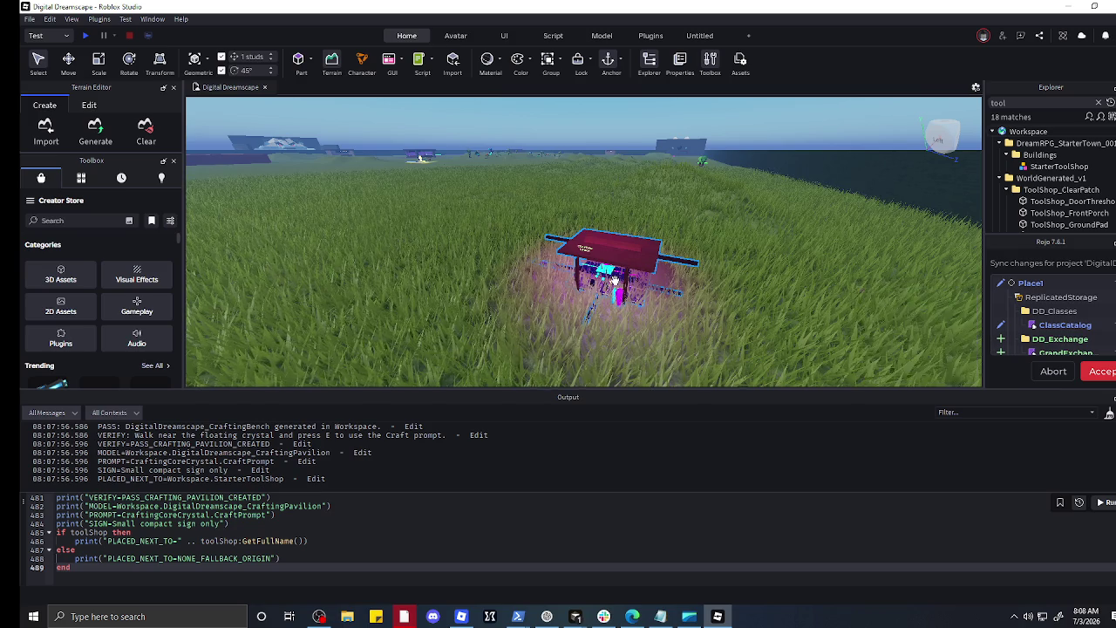
scroll(614, 281, up, 3)
scroll(615, 280, down, 3)
scroll(614, 281, up, 2)
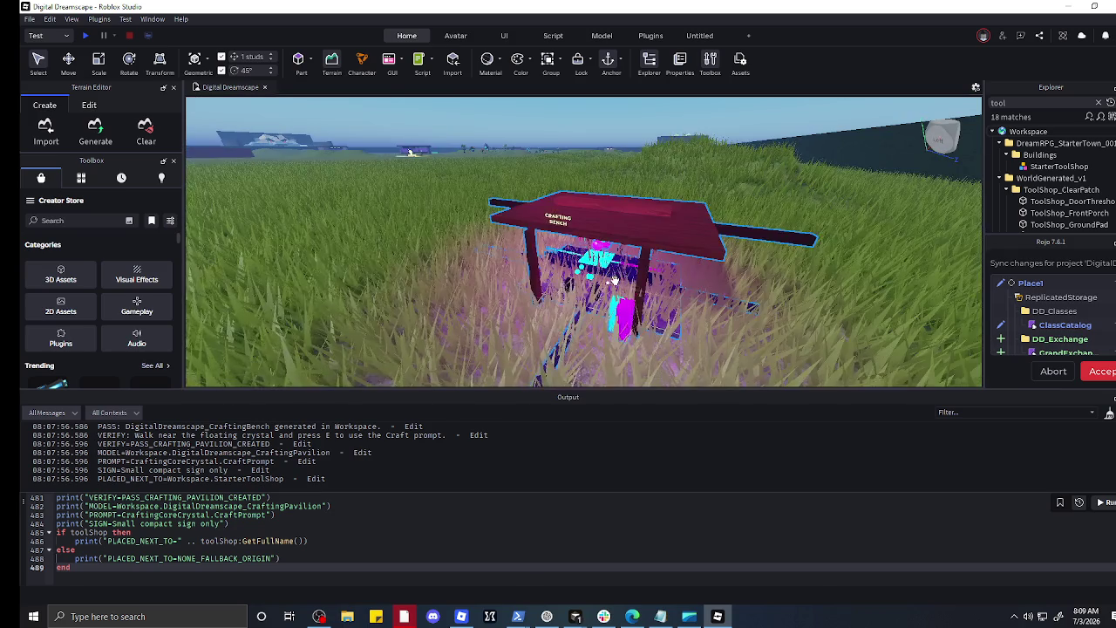
right_click(849, 296)
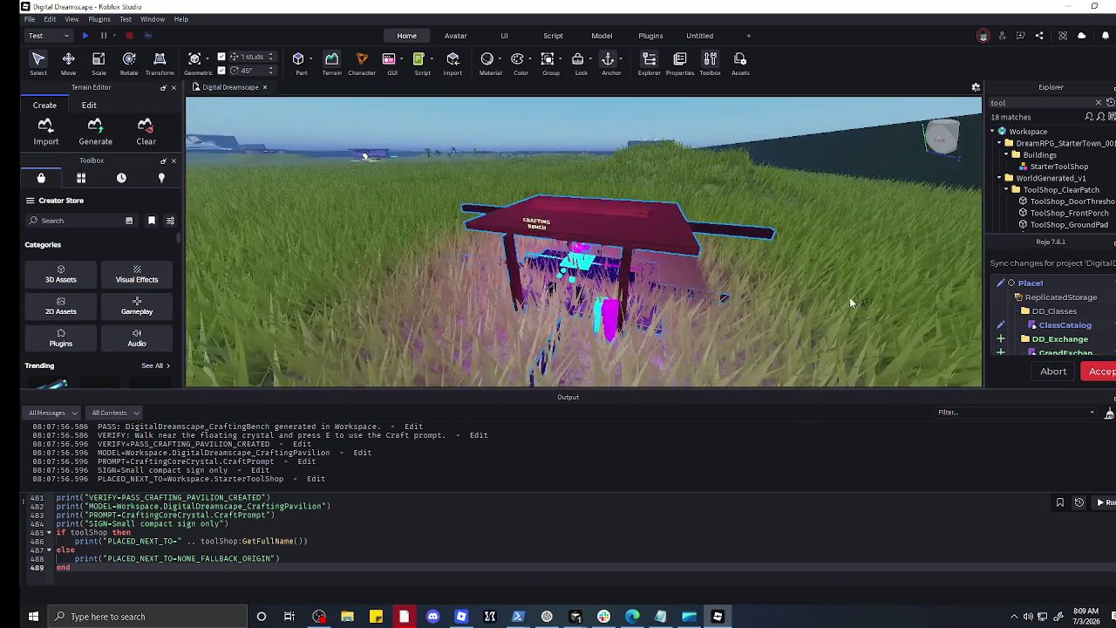
right_click(849, 296)
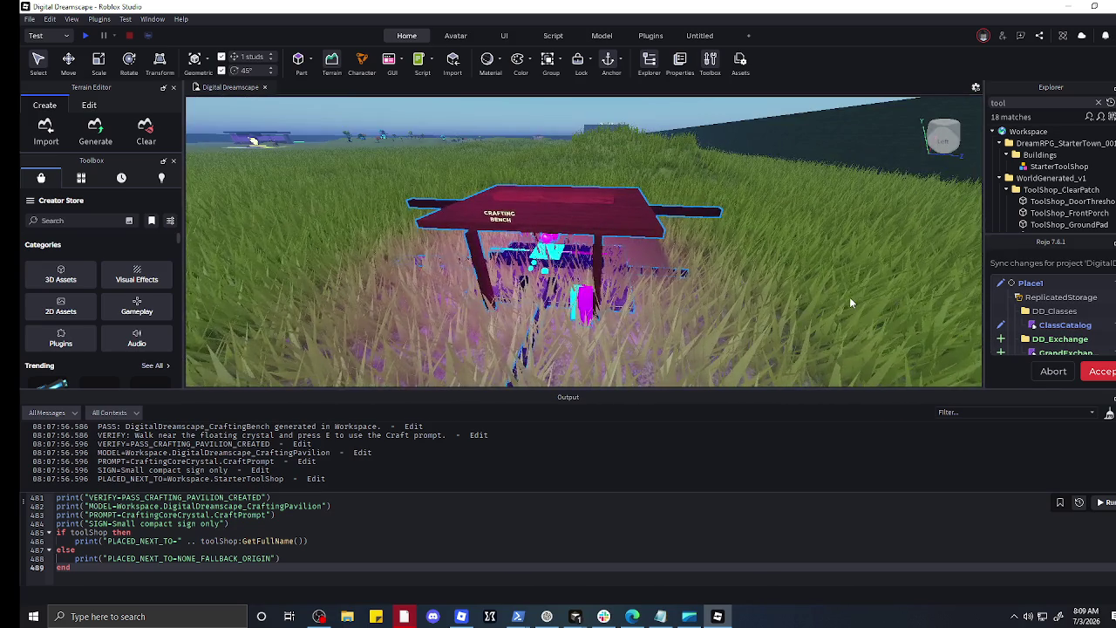
scroll(600, 321, up, 3)
scroll(600, 321, down, 3)
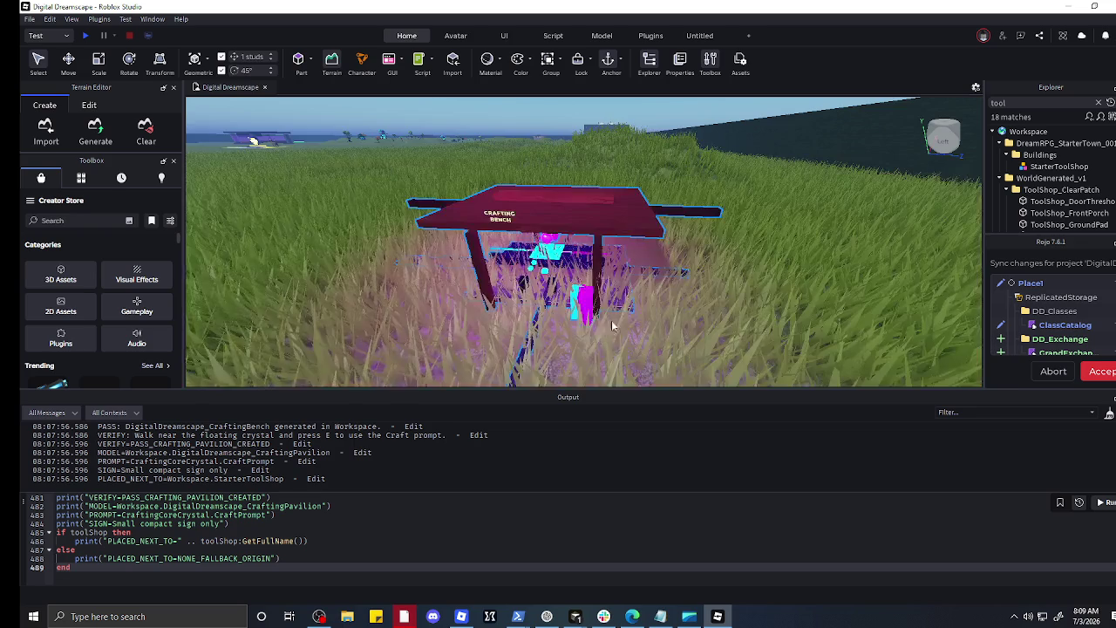
right_click(719, 325)
right_click(720, 324)
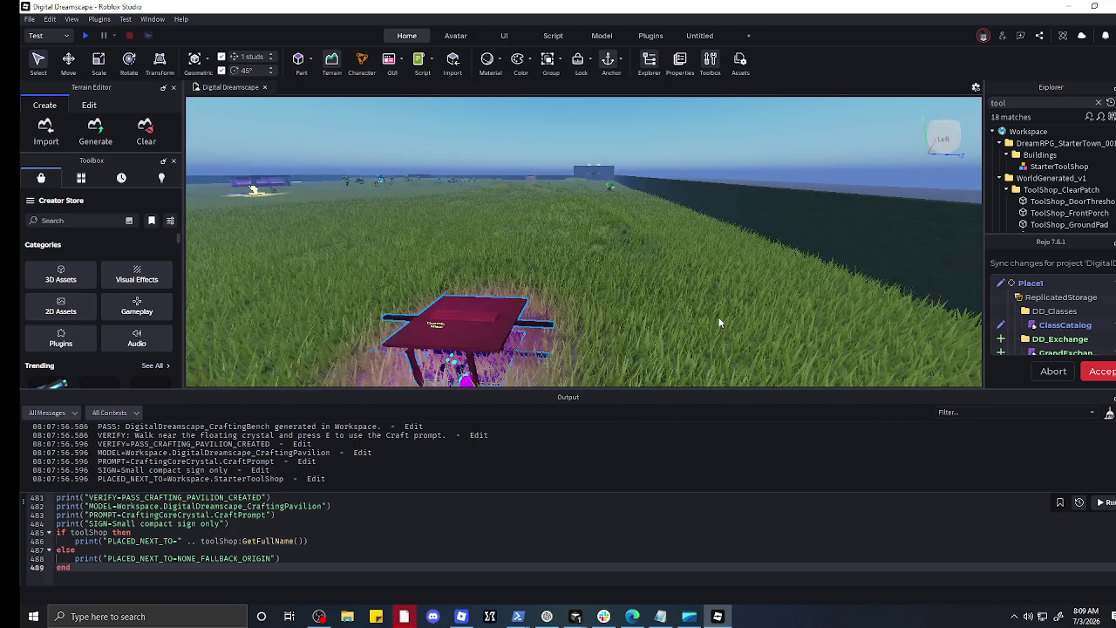
scroll(719, 323, down, 5)
scroll(602, 333, down, 3)
scroll(551, 334, up, 10)
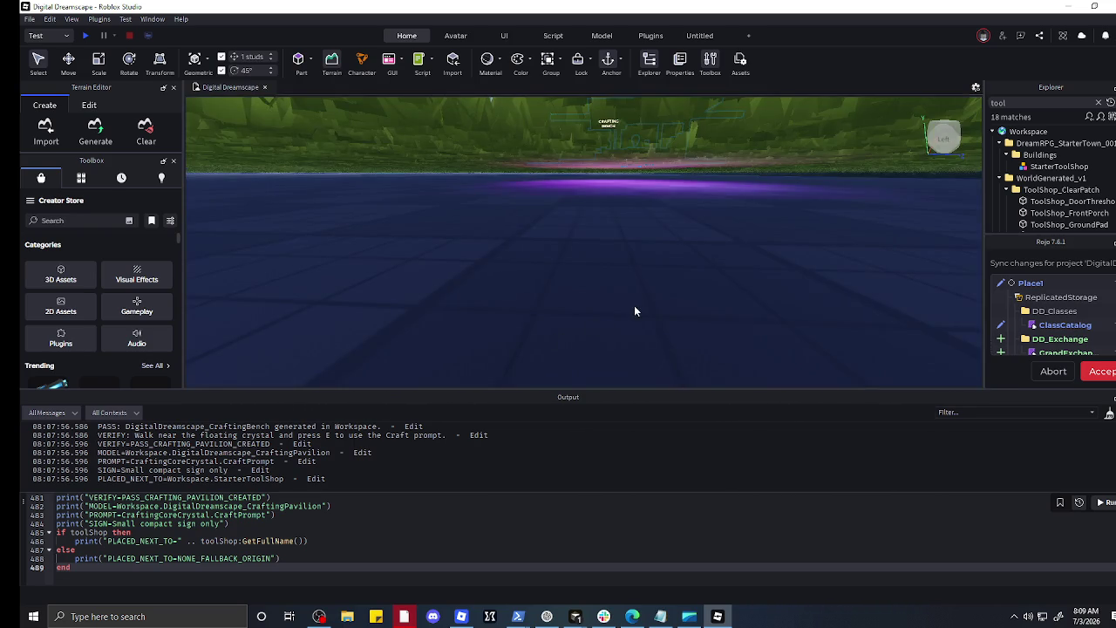
scroll(628, 214, up, 3)
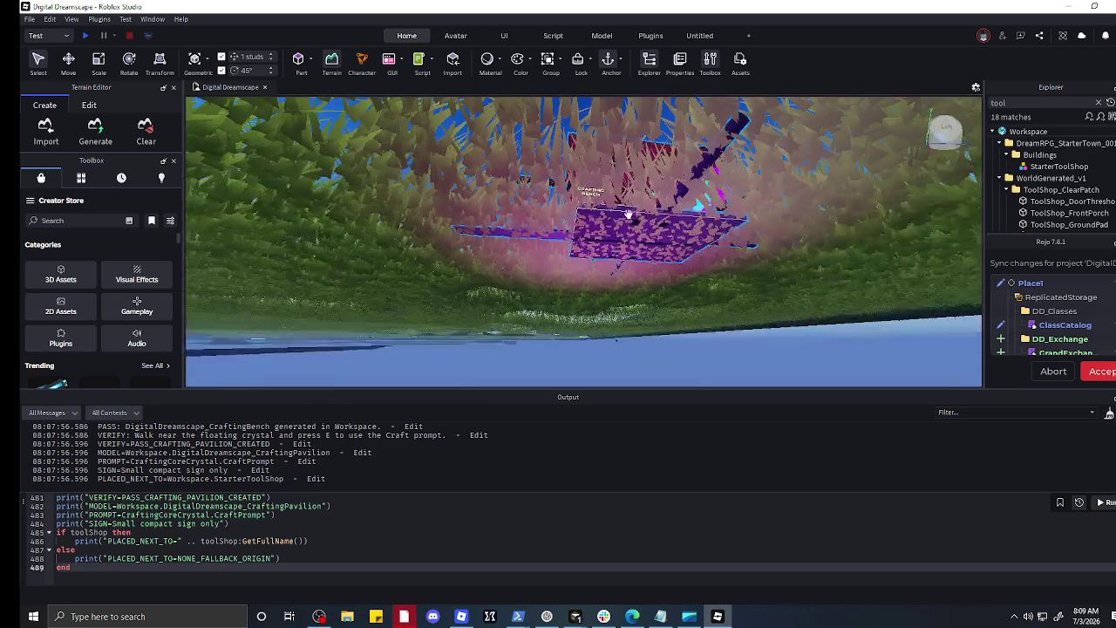
scroll(627, 214, down, 5)
scroll(649, 289, down, 3)
scroll(599, 254, down, 5)
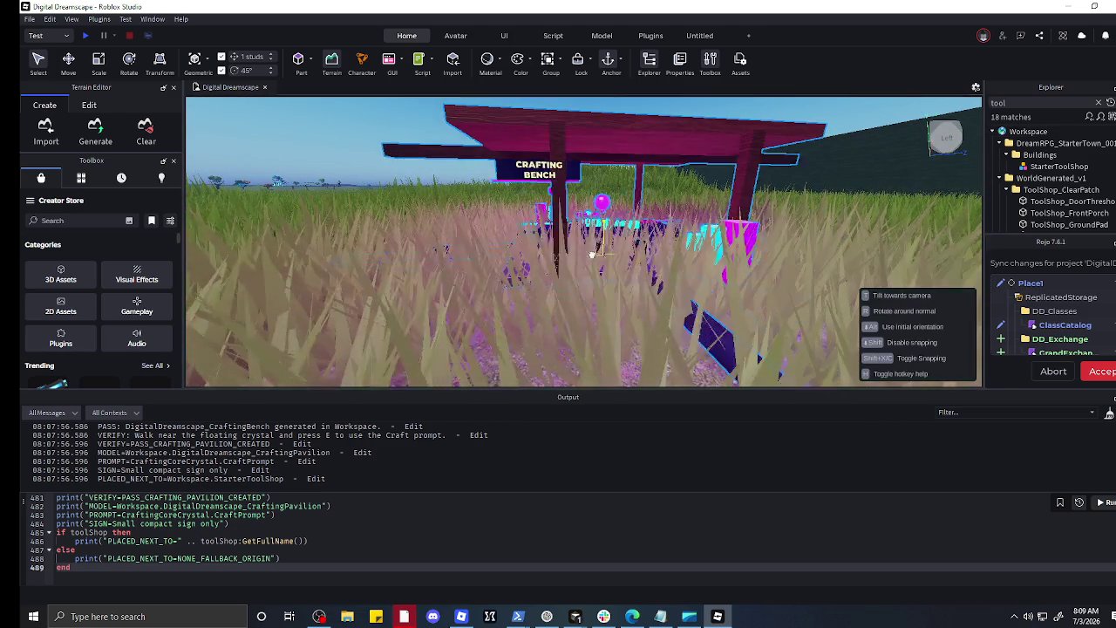
scroll(600, 253, up, 2)
scroll(644, 266, up, 3)
scroll(644, 266, down, 2)
scroll(645, 265, down, 3)
scroll(645, 265, up, 3)
scroll(744, 271, down, 3)
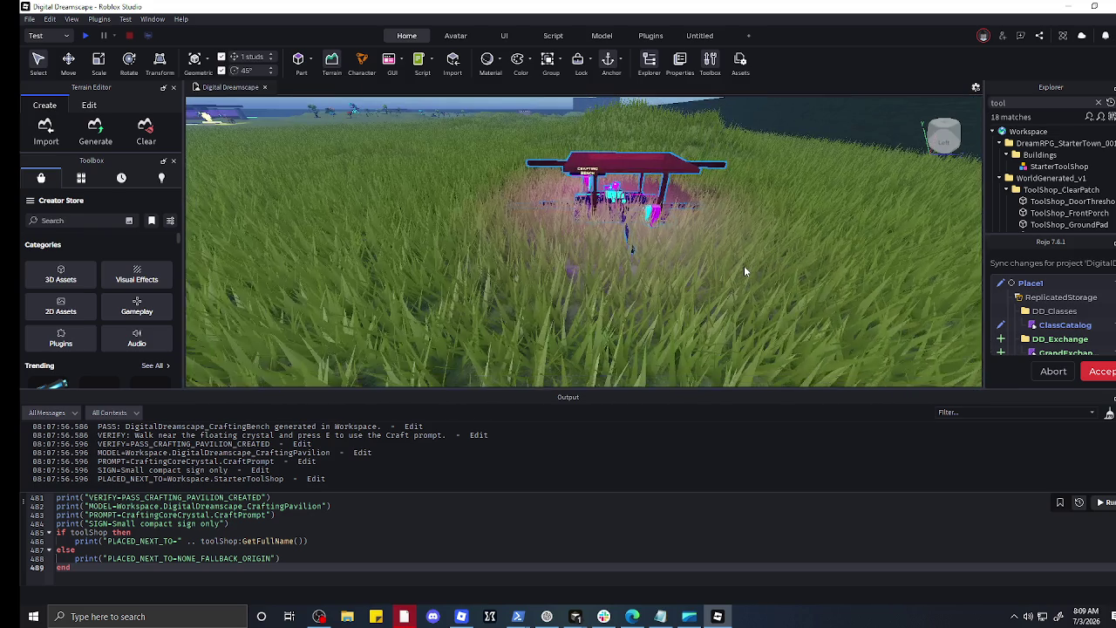
scroll(715, 204, up, 2)
scroll(717, 208, up, 2)
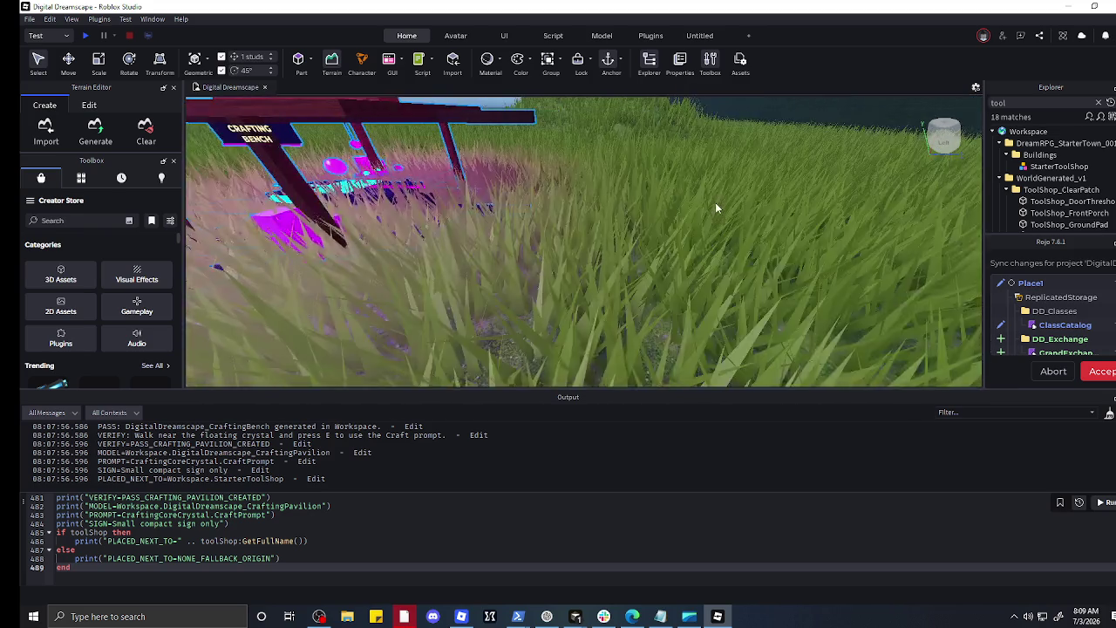
scroll(715, 207, down, 4)
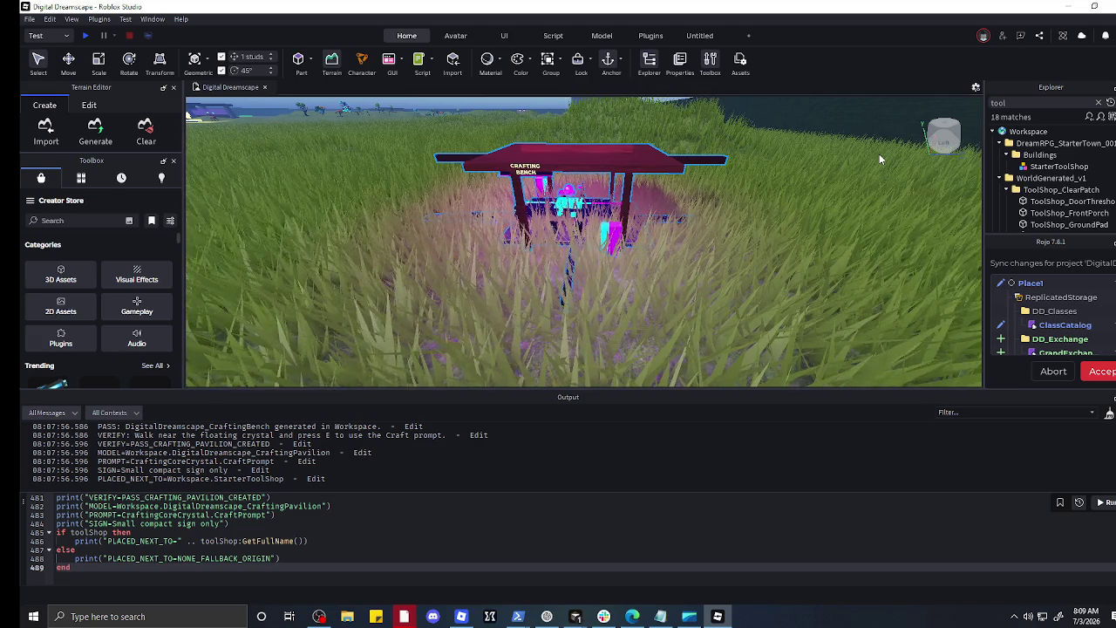
Step: Snip the Studio viewport showing the magenta pavilion on the grass, after one cancelled attempt
key(super+shift+s)
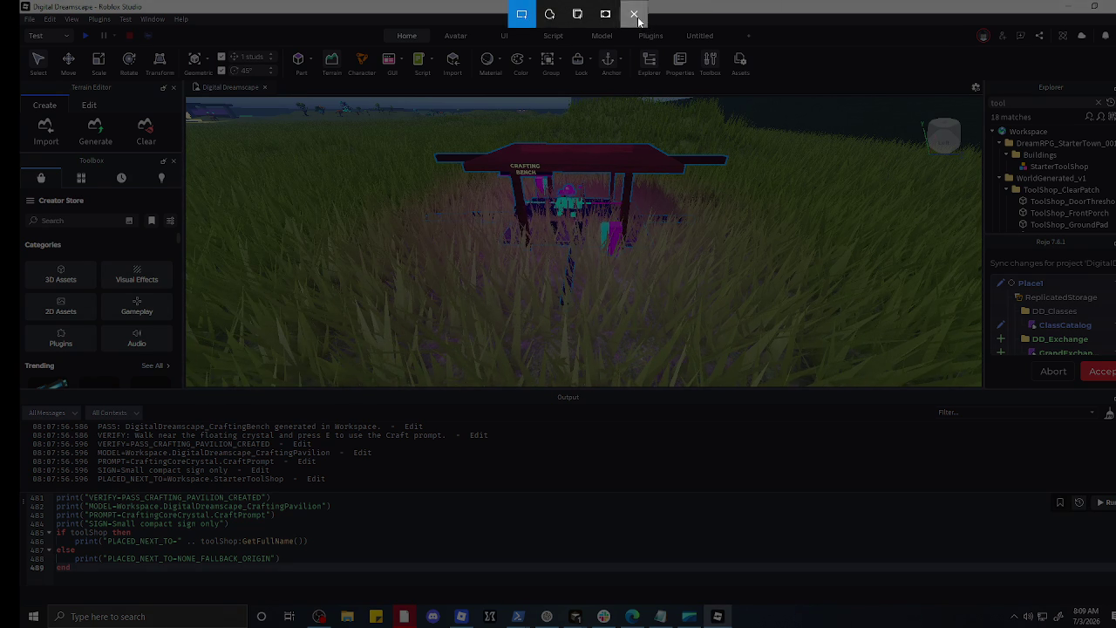
click(634, 14)
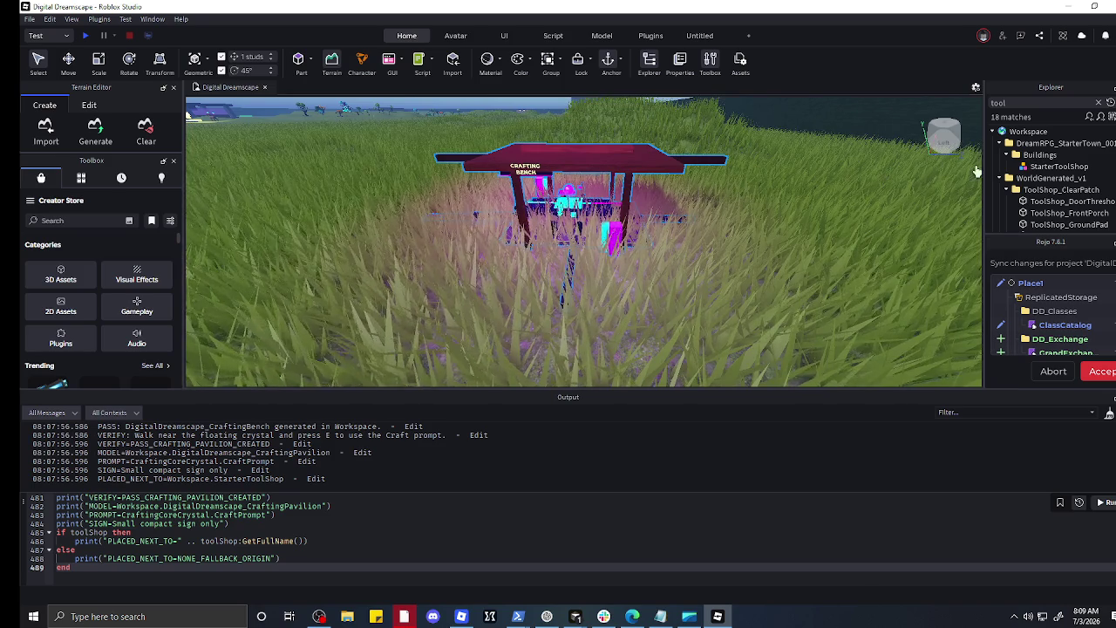
scroll(1060, 160, down, 3)
scroll(1060, 161, down, 3)
scroll(1060, 161, up, 8)
scroll(1061, 180, down, 5)
scroll(1061, 180, up, 5)
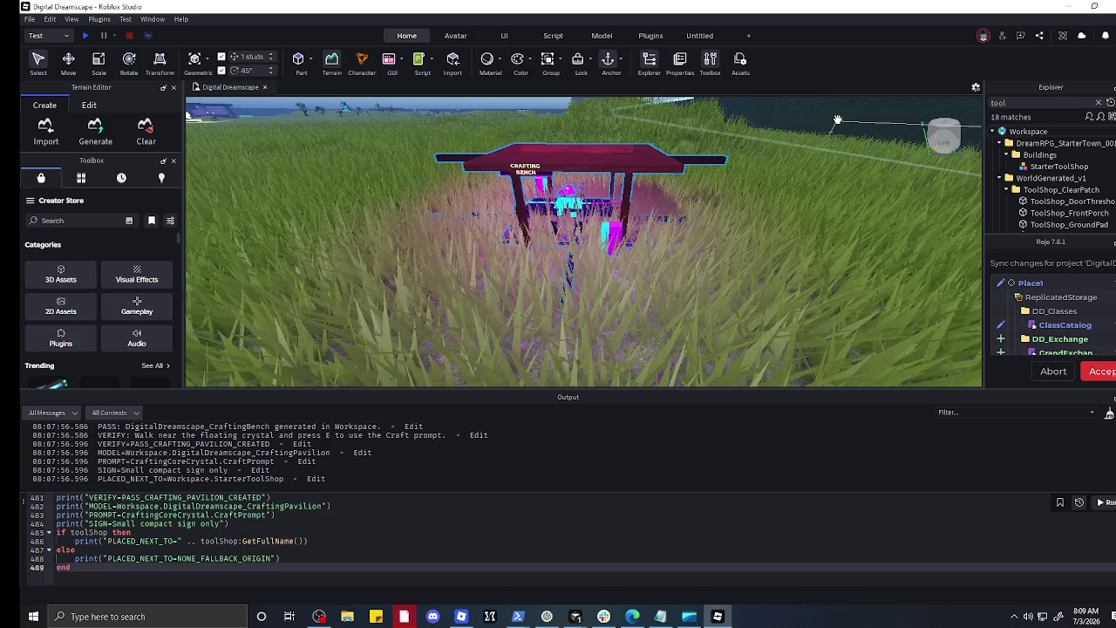
key(super+shift+s)
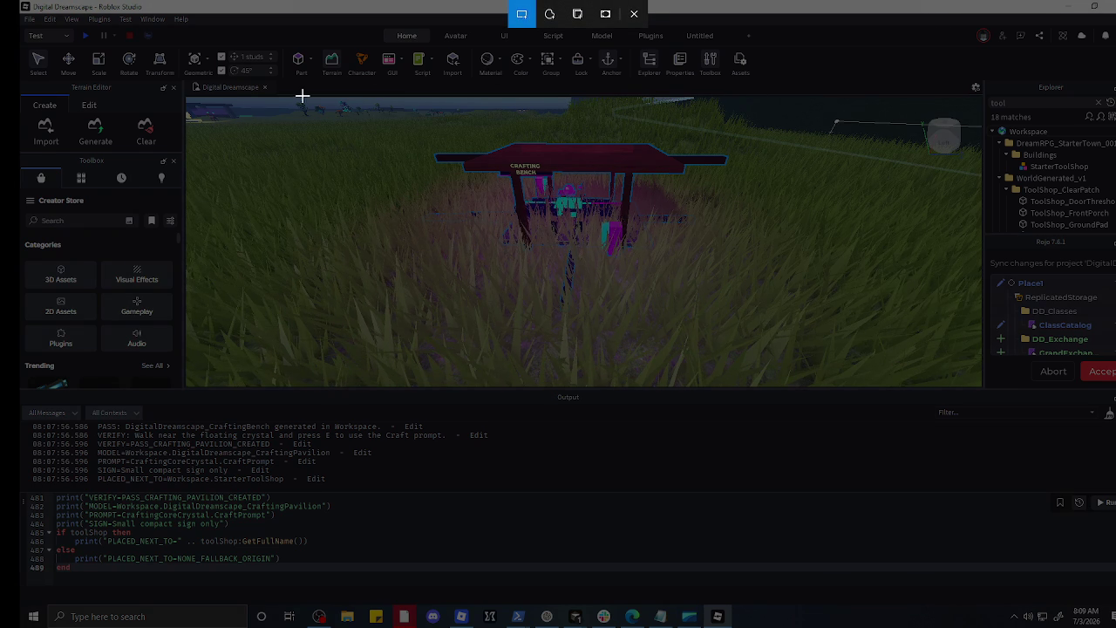
mouse_move(182, 98)
mouse_down()
mouse_move(289, 199)
mouse_move(916, 354)
mouse_move(983, 384)
mouse_up()
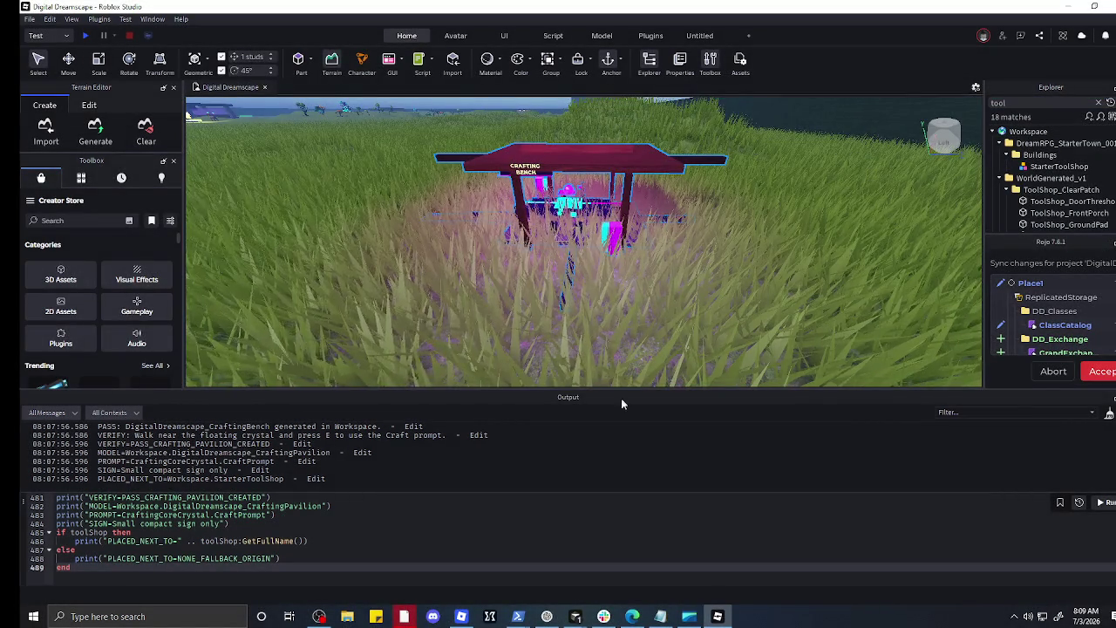
click(547, 617)
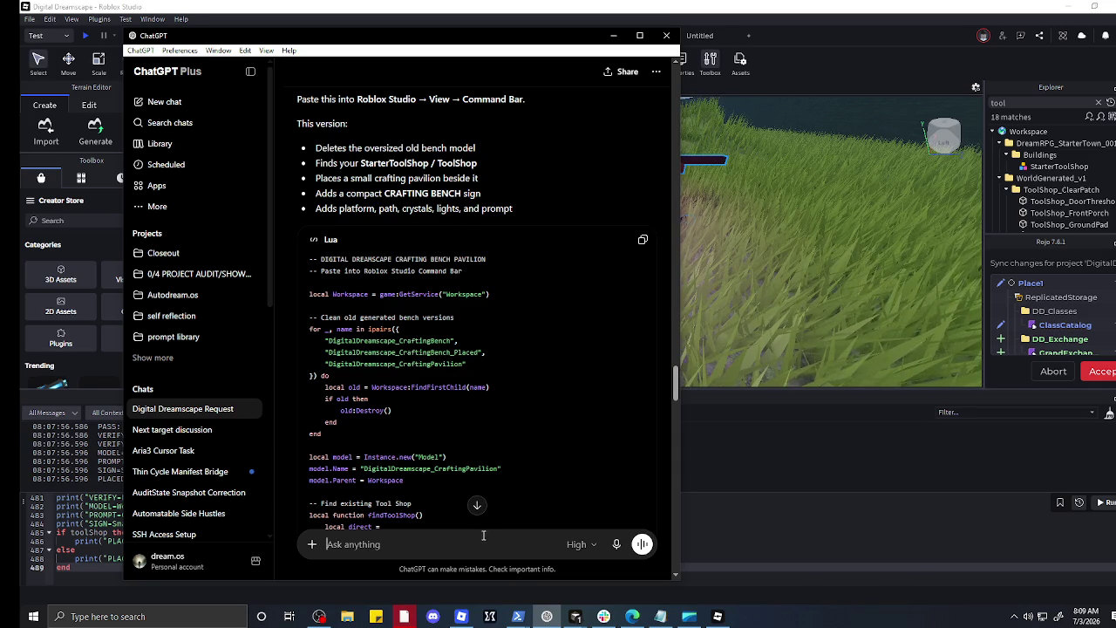
Step: Send the pavilion snip to ChatGPT with the message 'ion like how this looks'
key(ctrl+v)
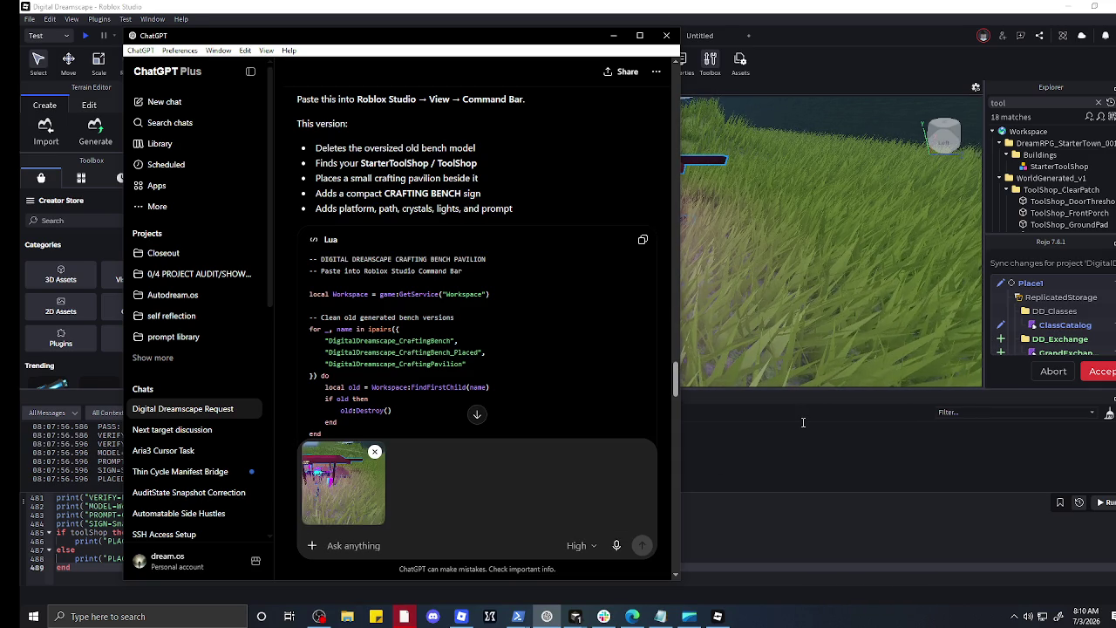
text(ion likle t)
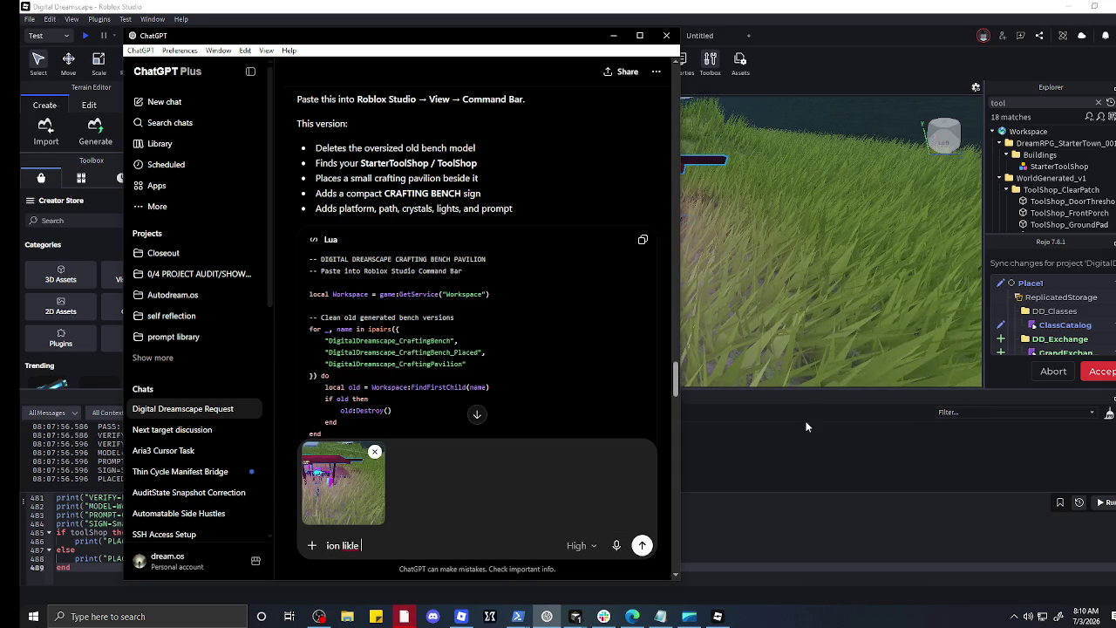
key(BackSpace)
key(BackSpace)
key(BackSpace)
text(e)
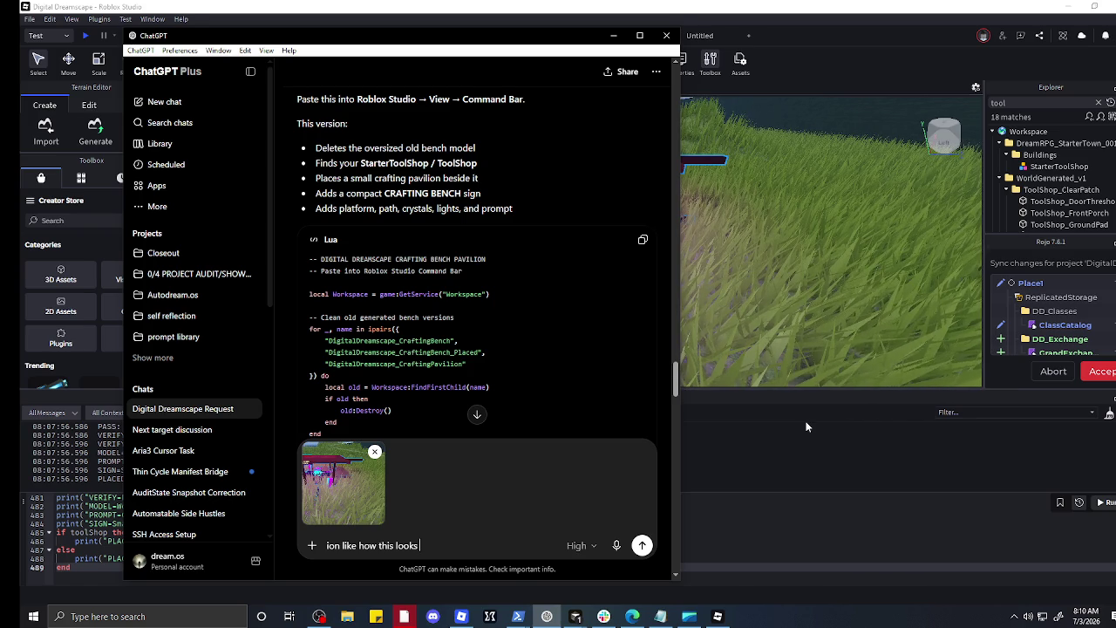
key(Return)
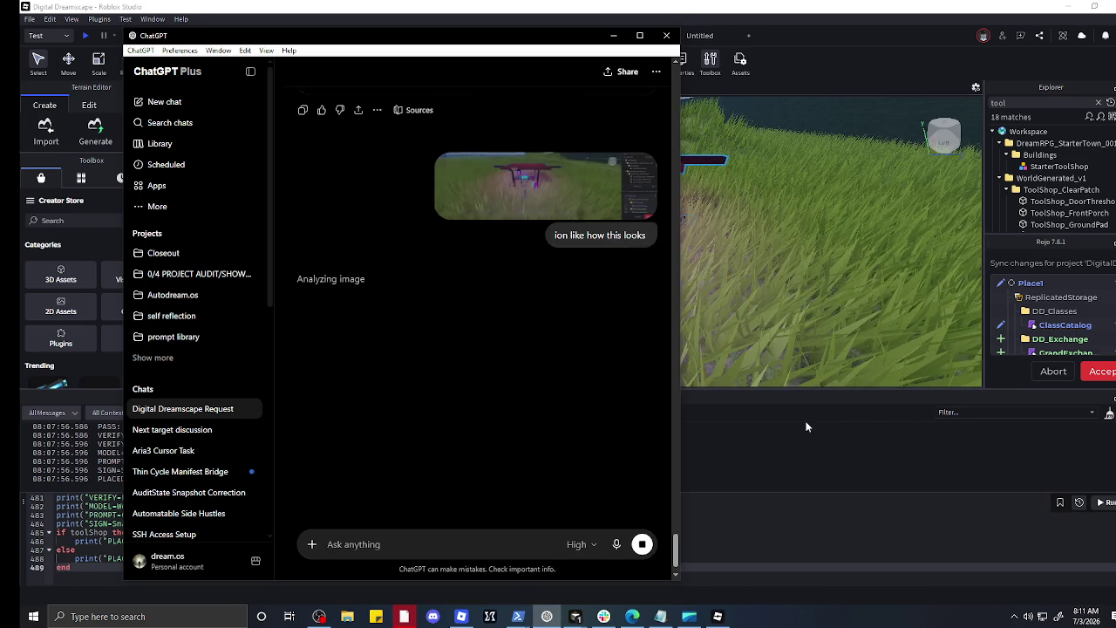